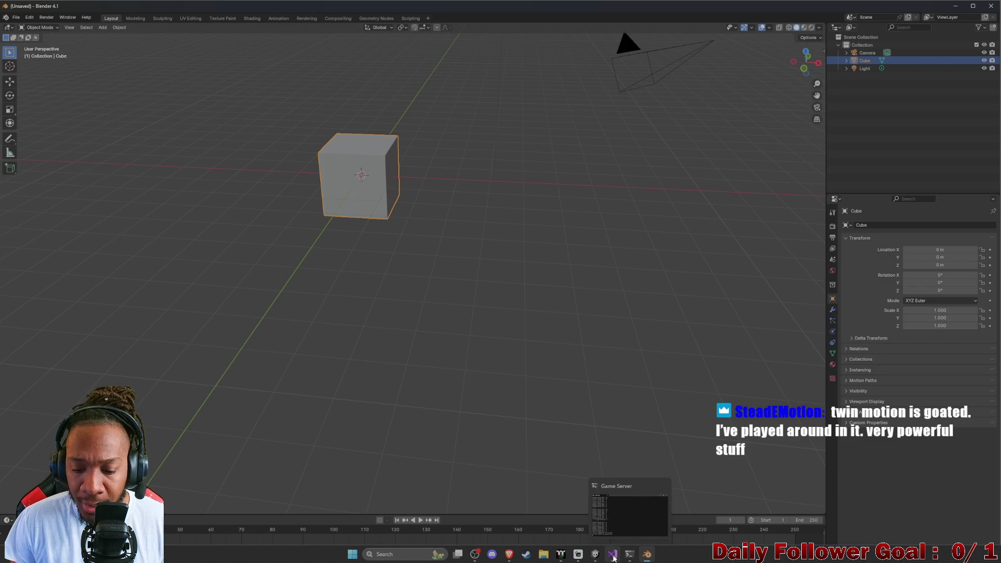
Switch to the NetworkingPractice Unity window from its taskbar preview
mouse_move(599, 555)
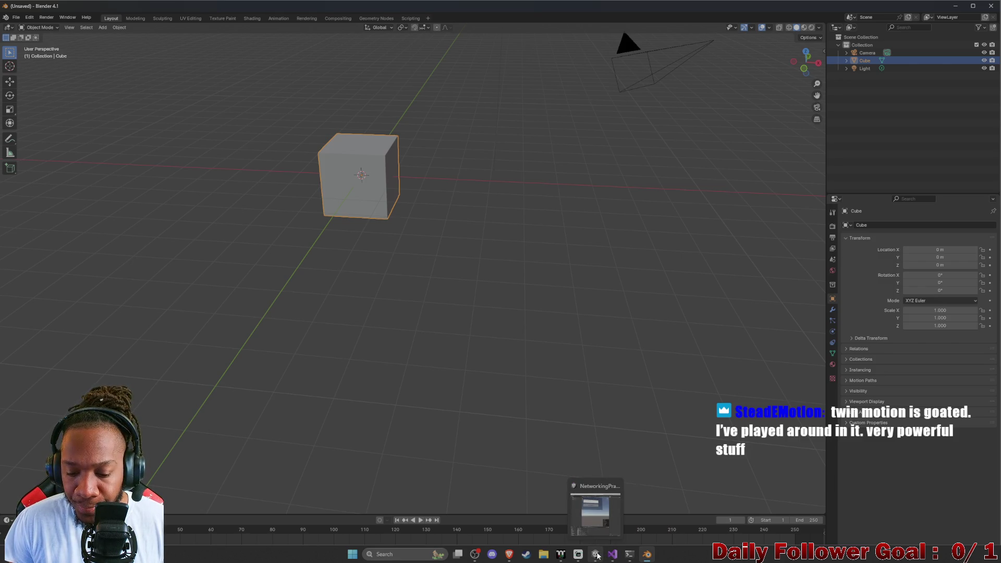
click(597, 555)
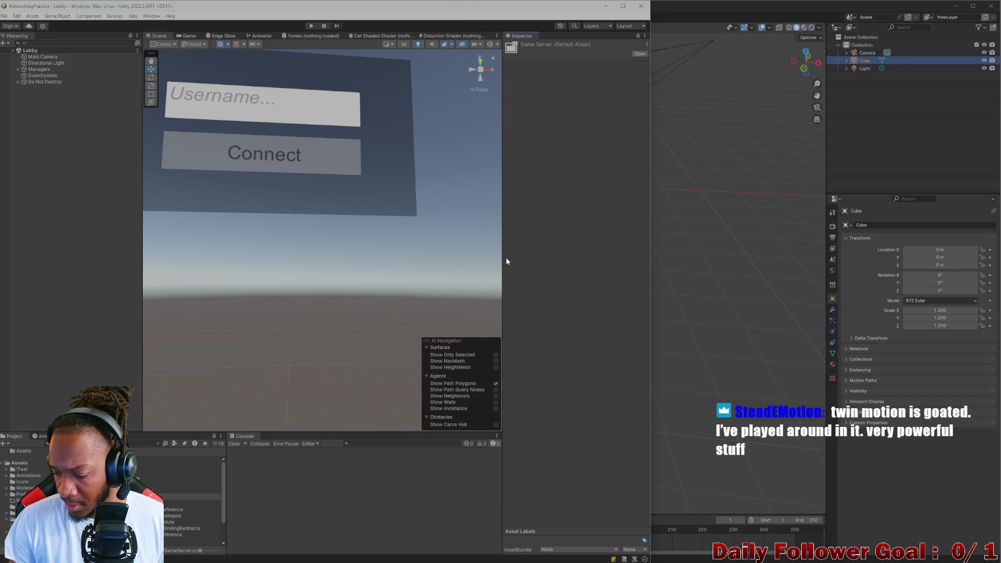
Maximize Unity and open CombatScene by searching the project for 'comba'
drag(395, 3, 643, 49)
click(116, 185)
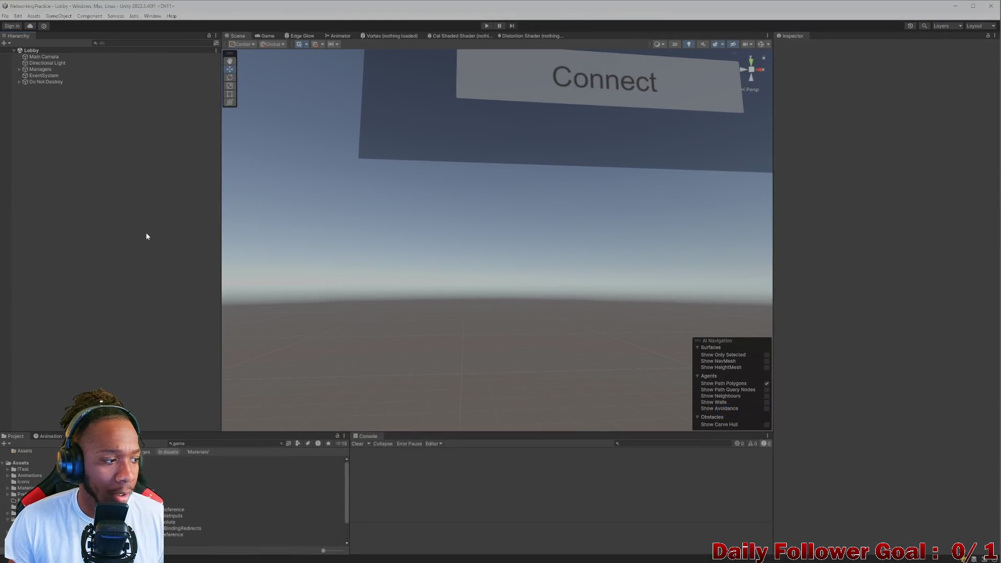
click(207, 440)
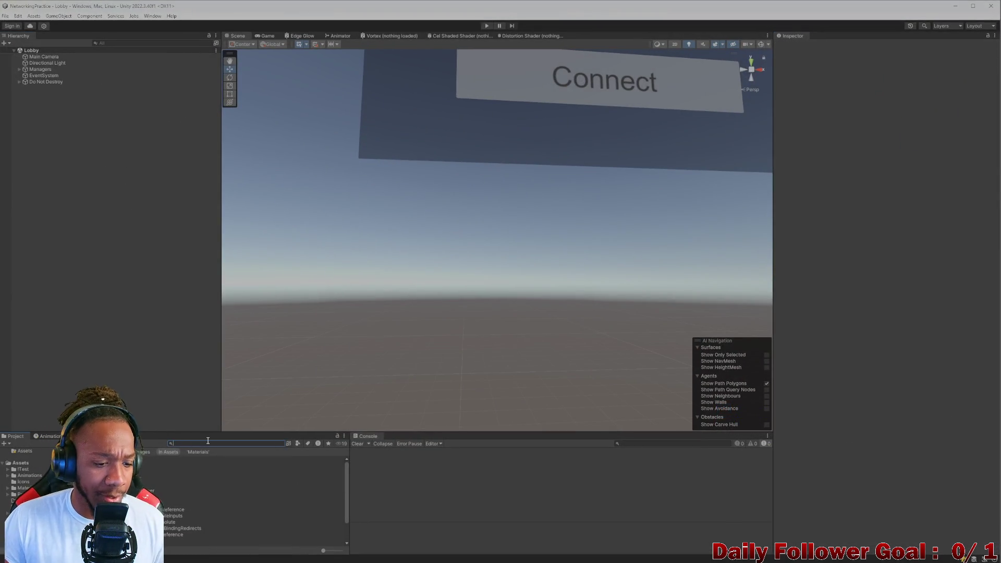
text(l)
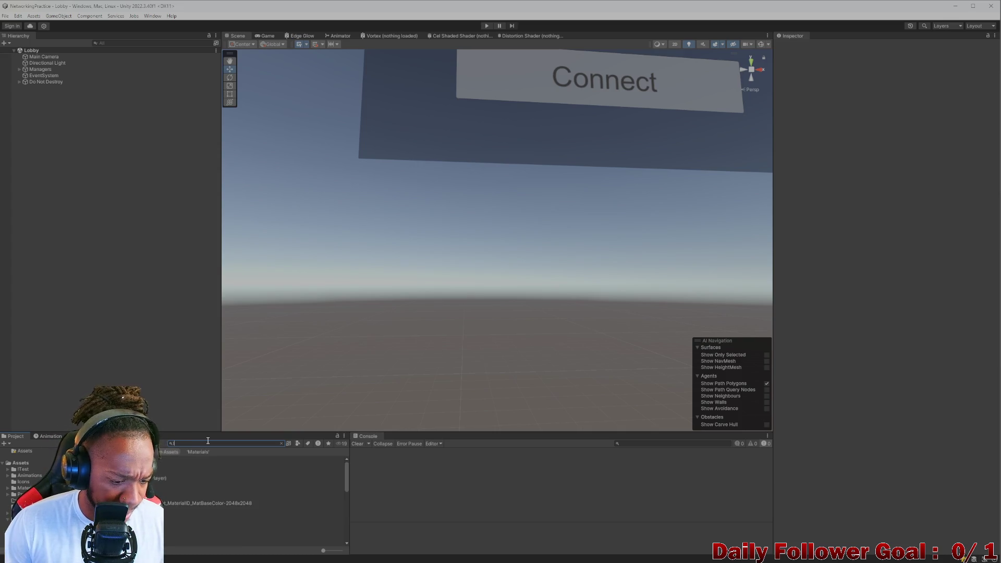
text(comba)
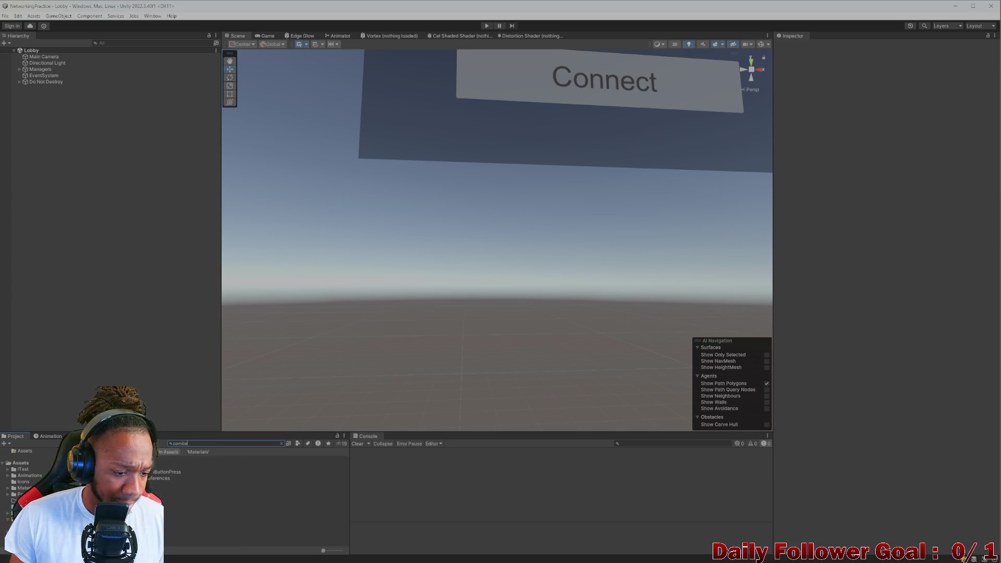
key(Down)
key(Return)
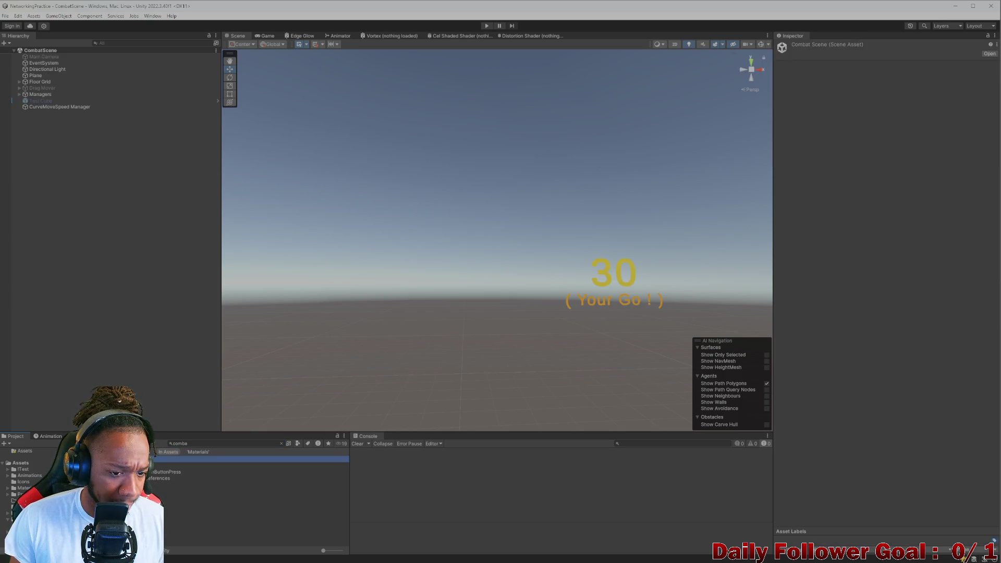
drag(506, 269, 430, 274)
drag(429, 274, 584, 242)
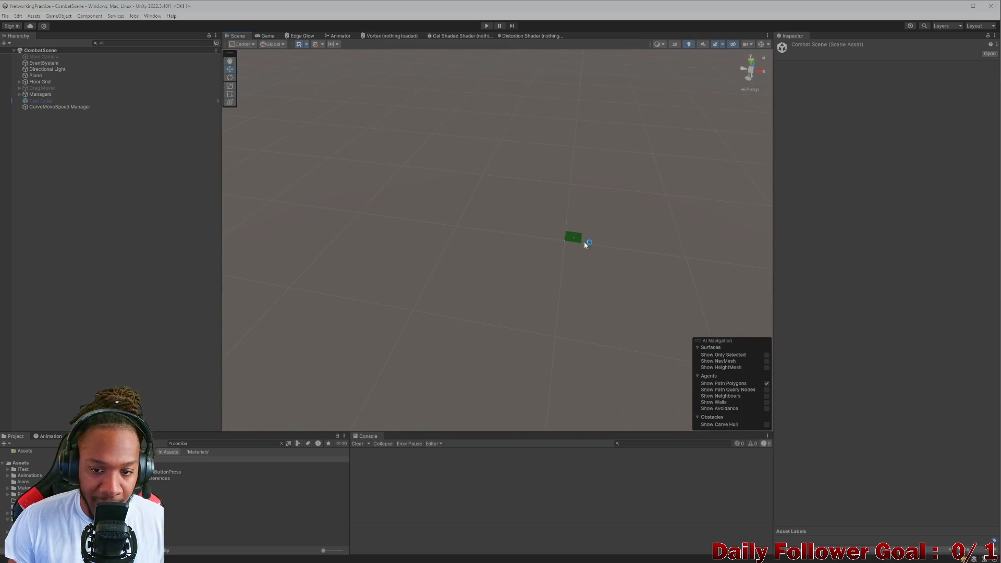
scroll(up, 3)
drag(578, 251, 489, 358)
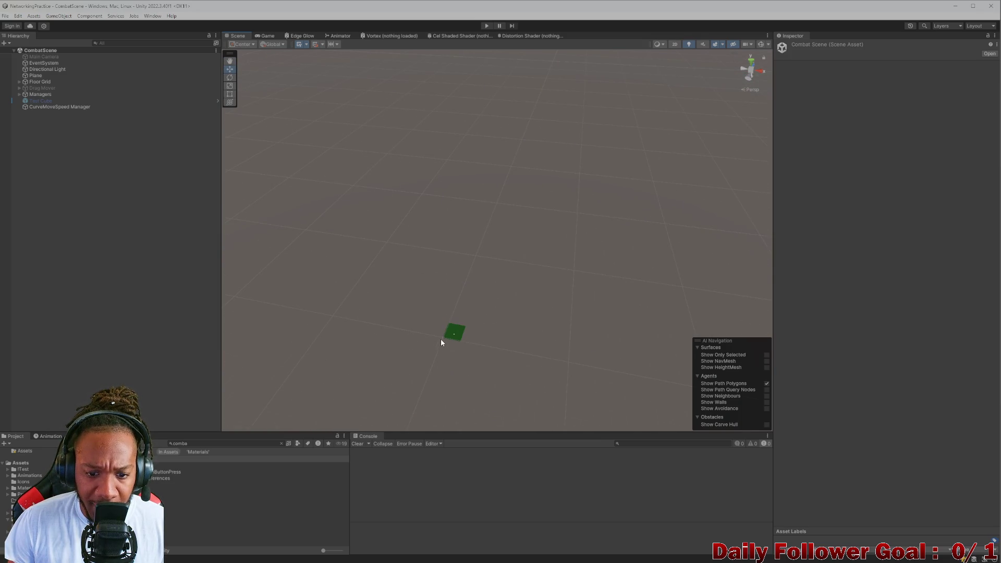
click(448, 339)
key(f)
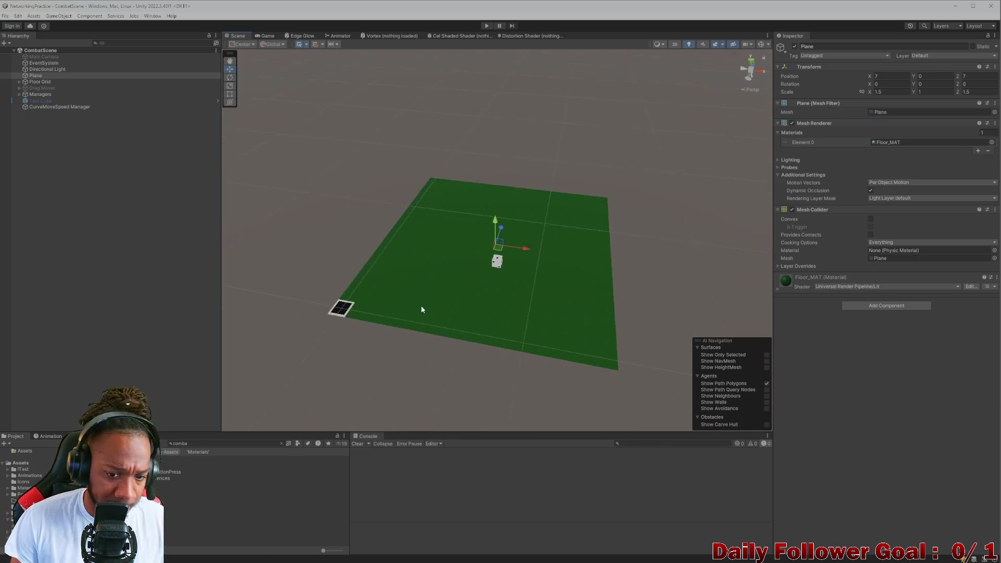
drag(420, 307, 554, 331)
click(551, 314)
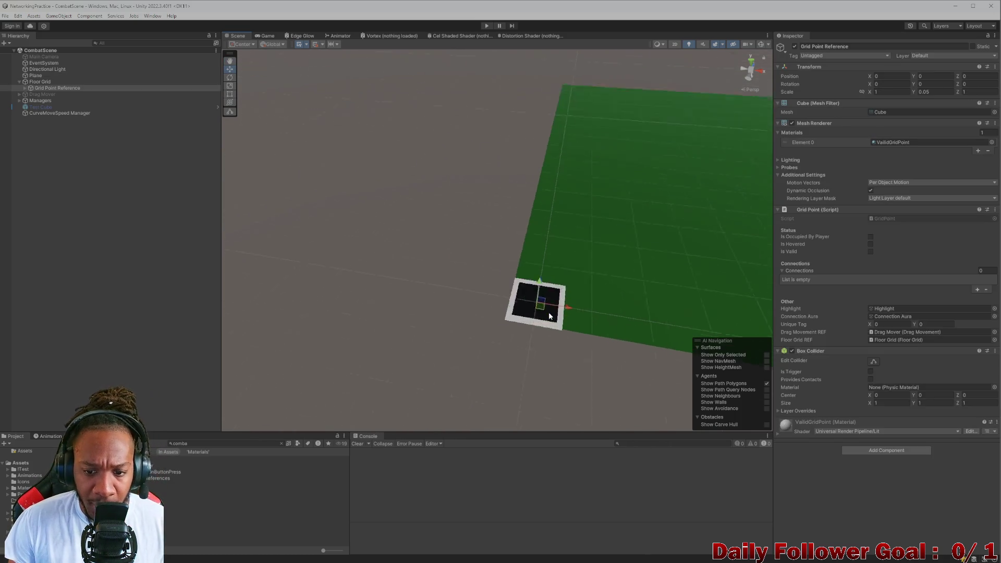
key(f)
click(467, 255)
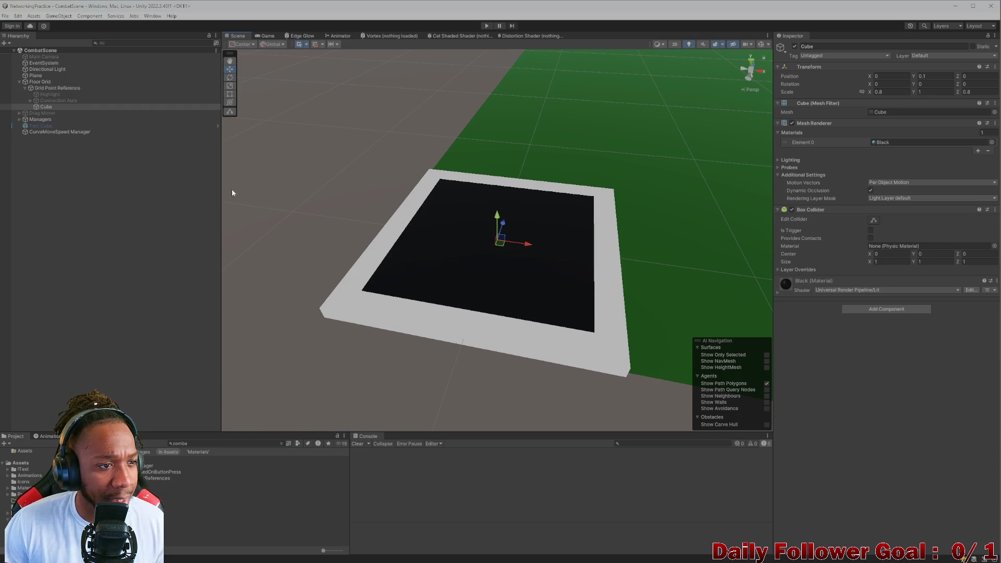
click(43, 100)
click(46, 106)
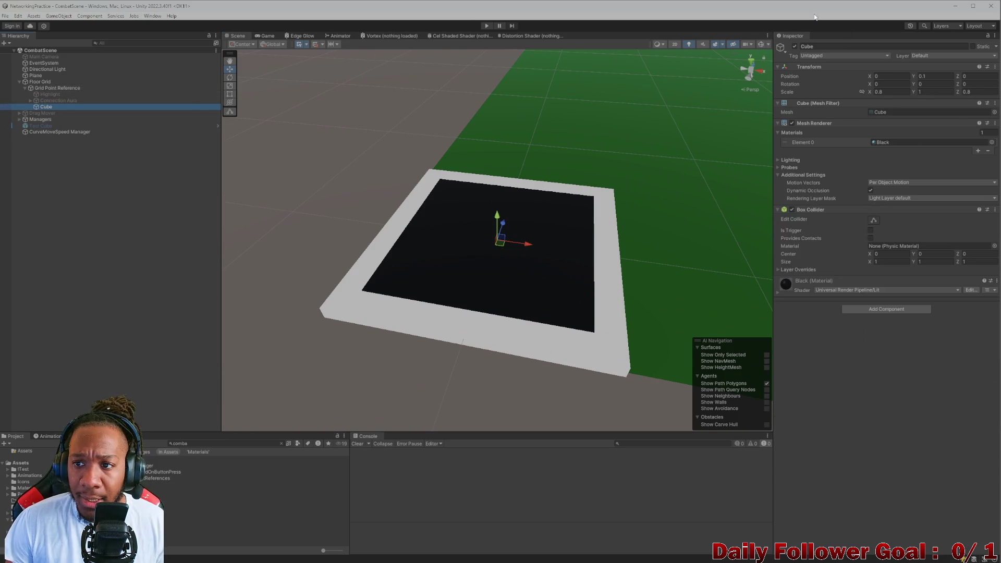
click(795, 46)
click(793, 46)
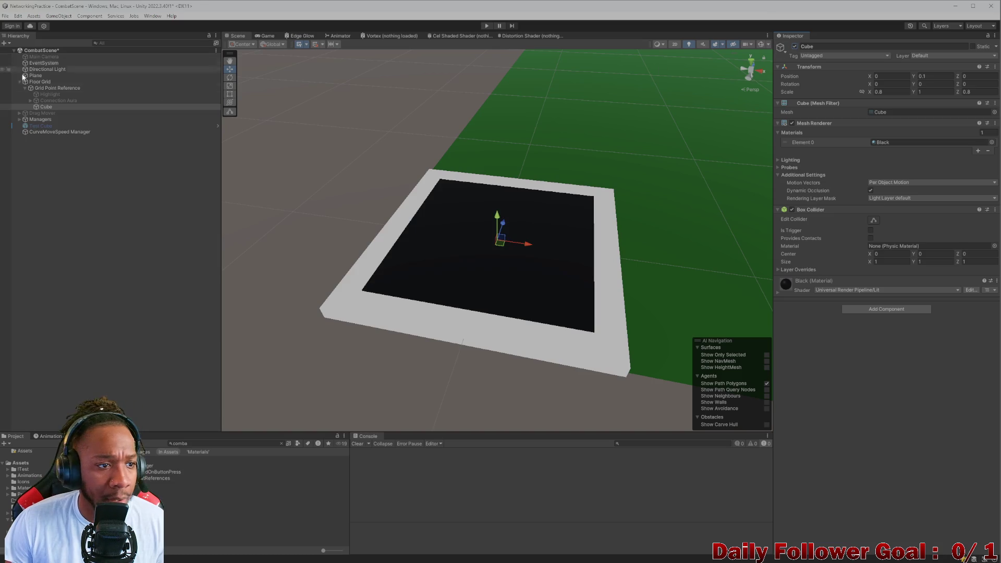
click(52, 89)
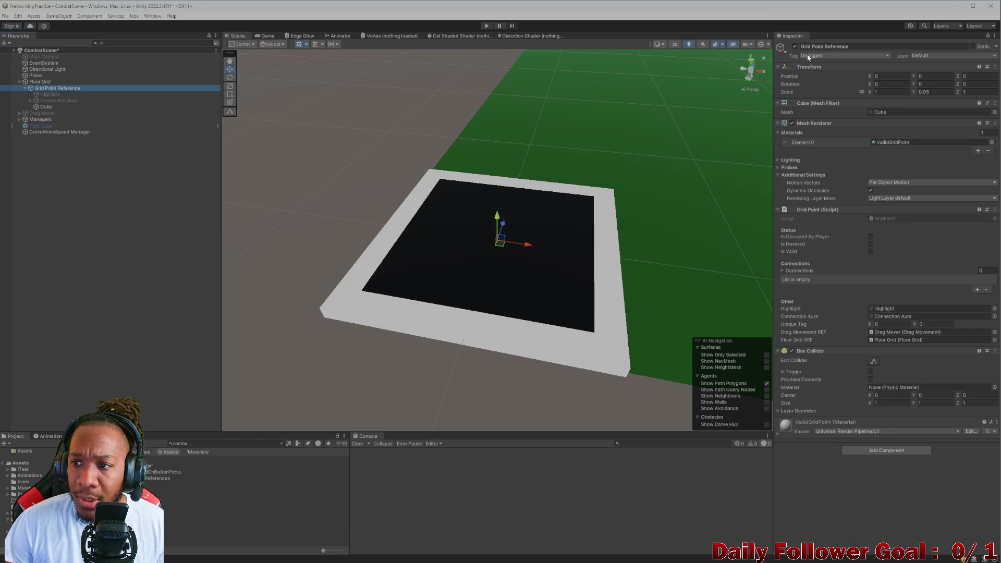
click(793, 46)
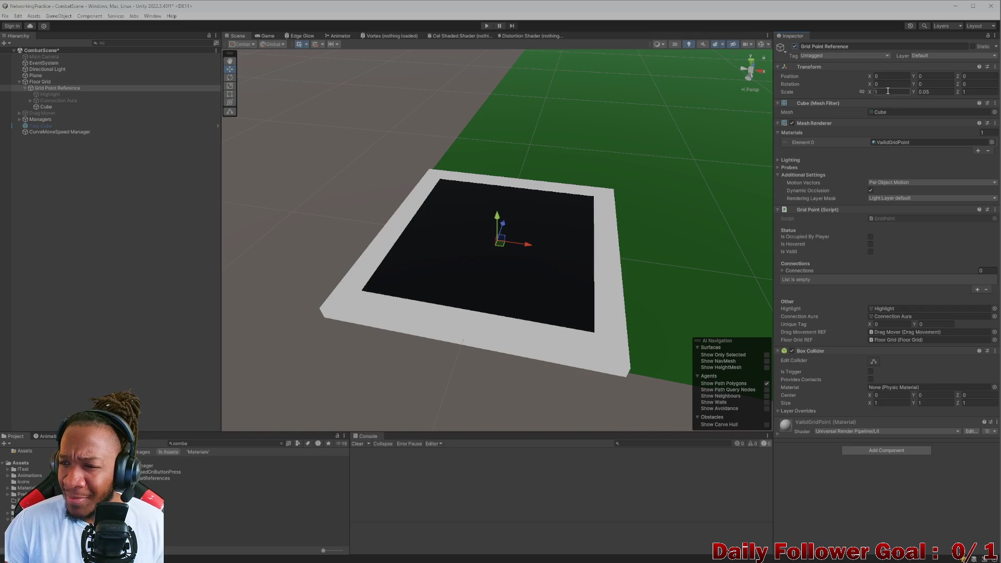
click(876, 92)
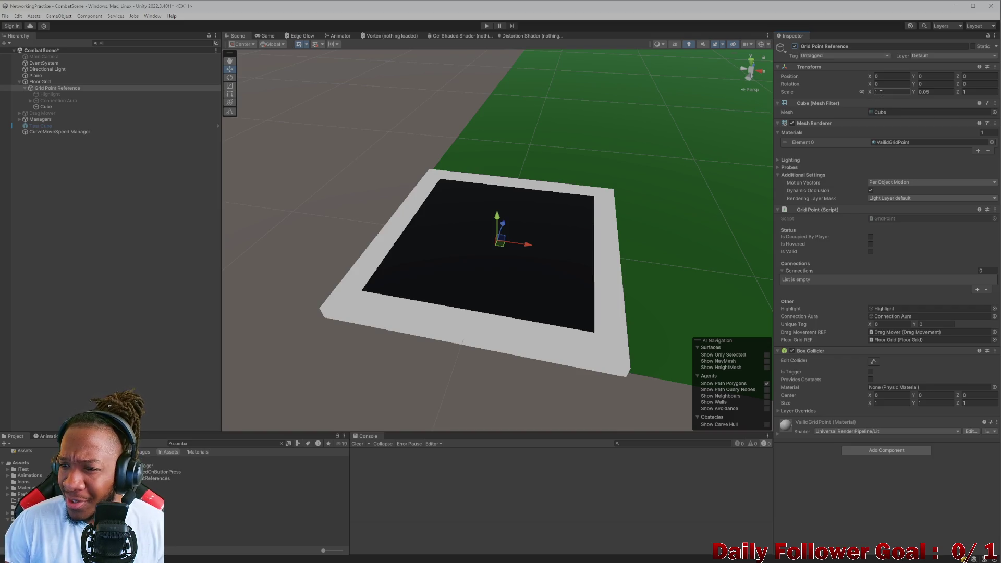
key(Return)
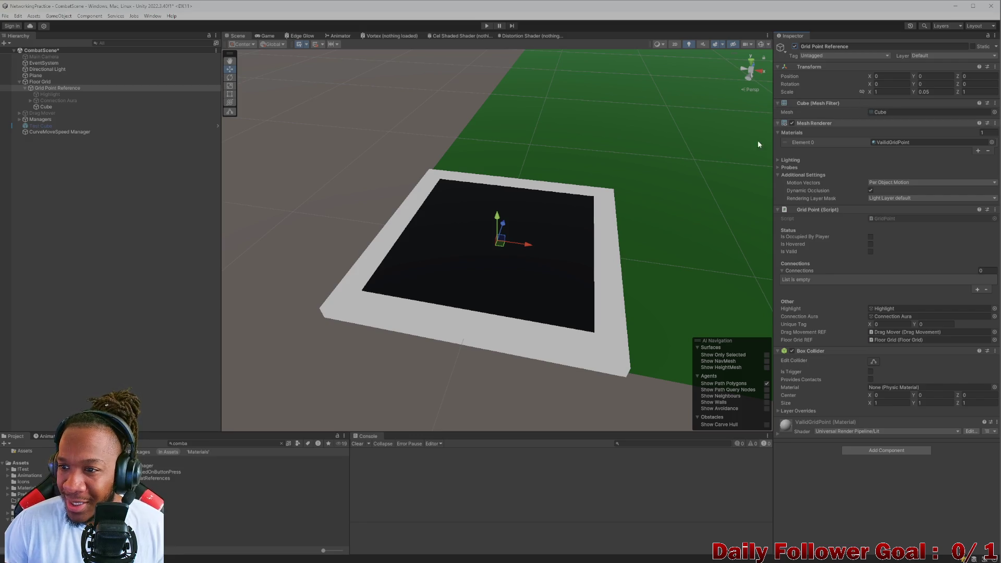
scroll(down, 3)
scroll(down, 3)
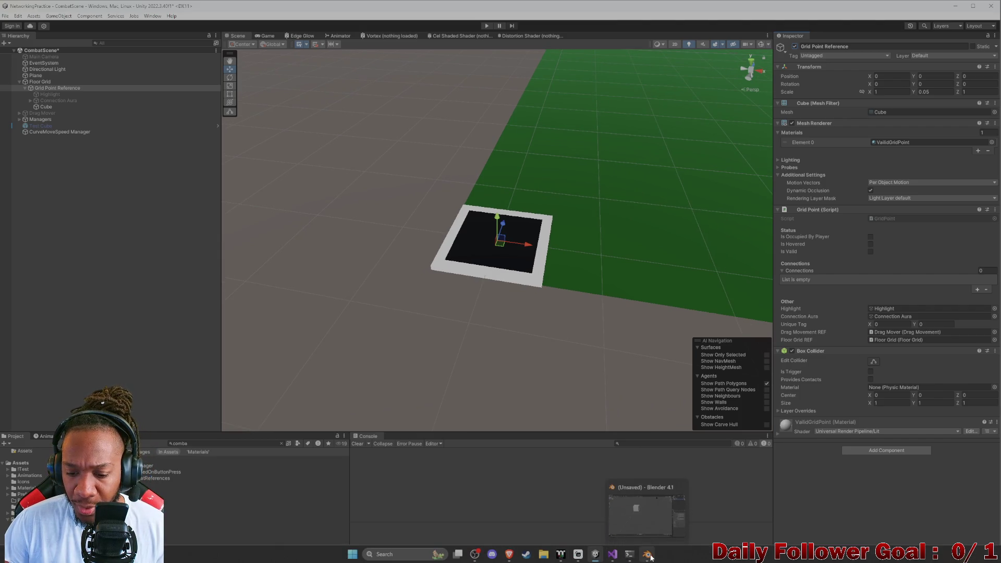
Delete the default Camera, Cube and Light, leaving only the empty Collection
click(647, 554)
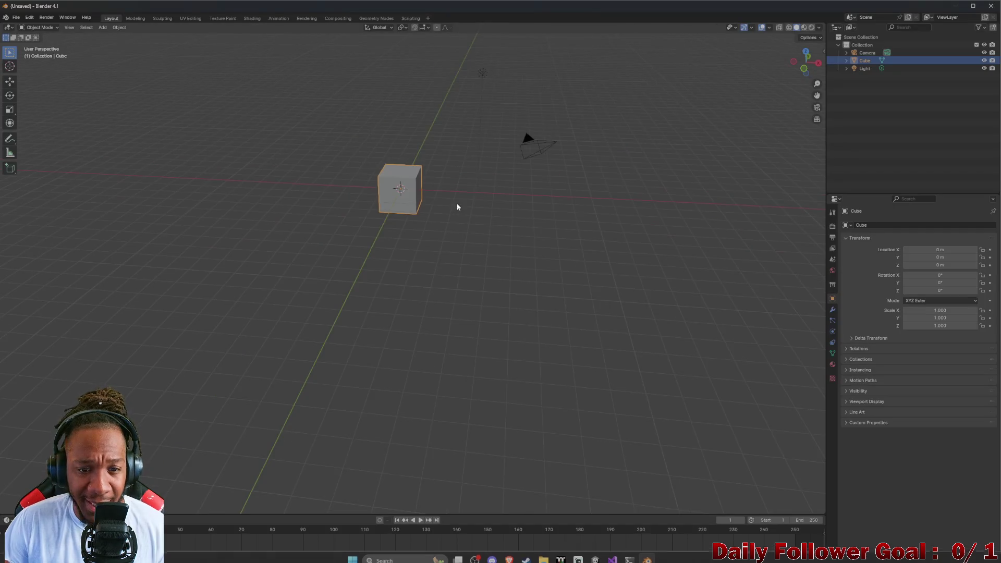
drag(457, 203, 450, 226)
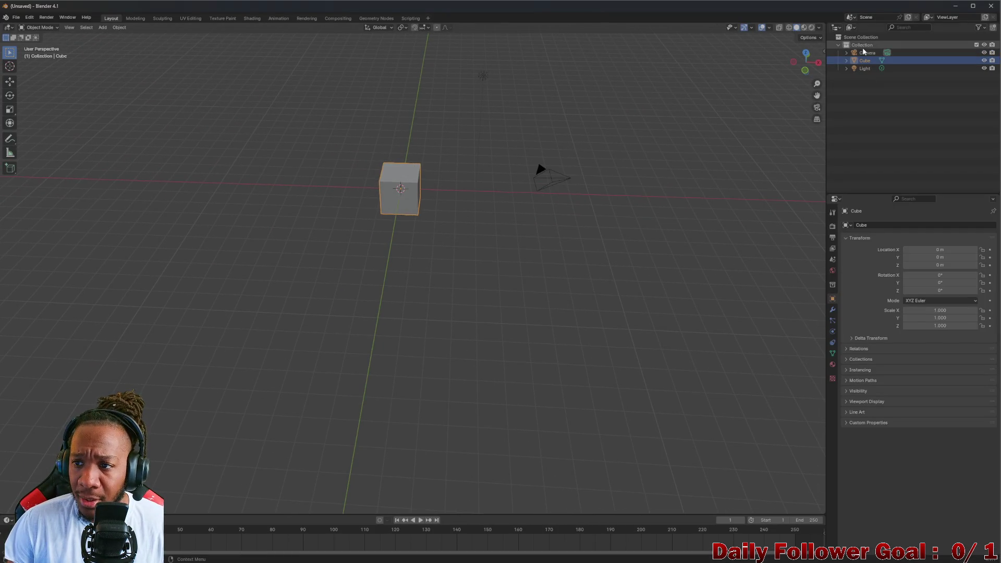
click(868, 52)
click(868, 60)
click(869, 67)
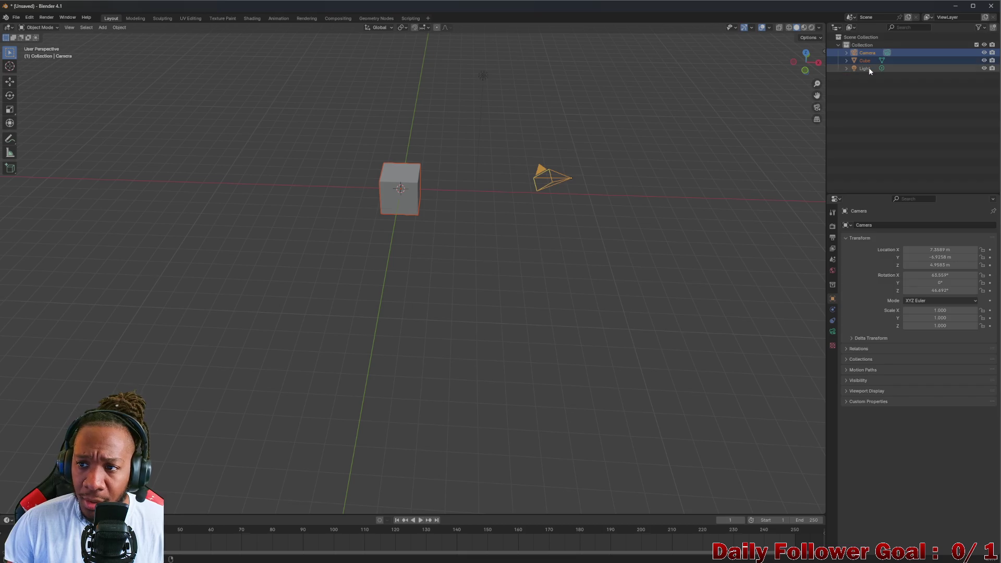
key(x)
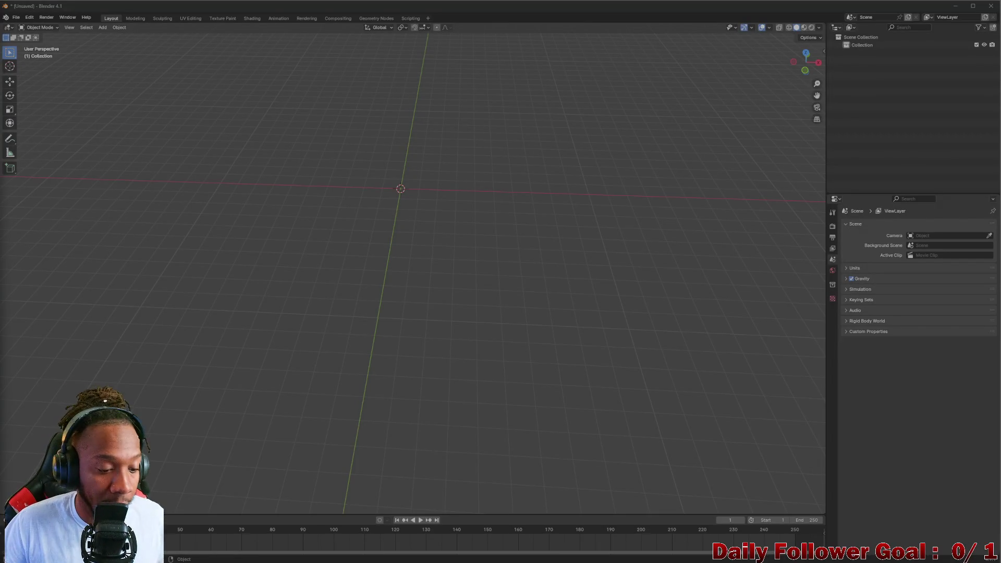
drag(357, 225, 403, 199)
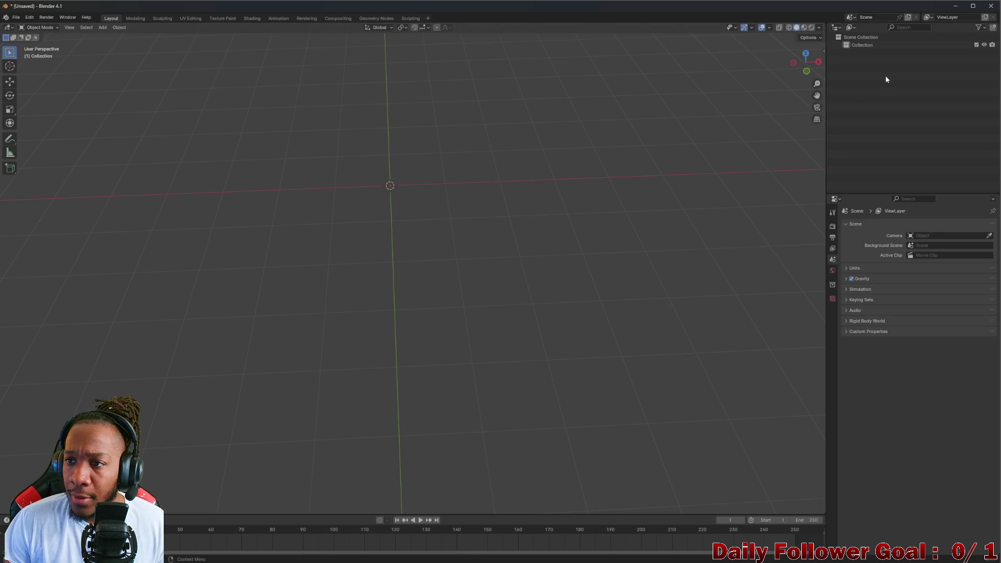
Add a plane at the origin and set its X scale to 10
click(100, 27)
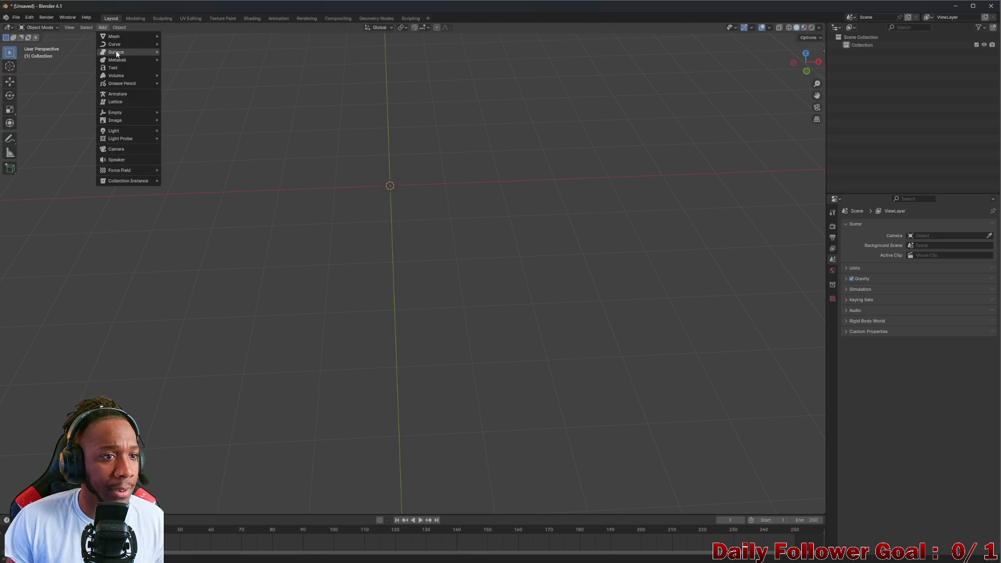
mouse_move(126, 38)
click(179, 37)
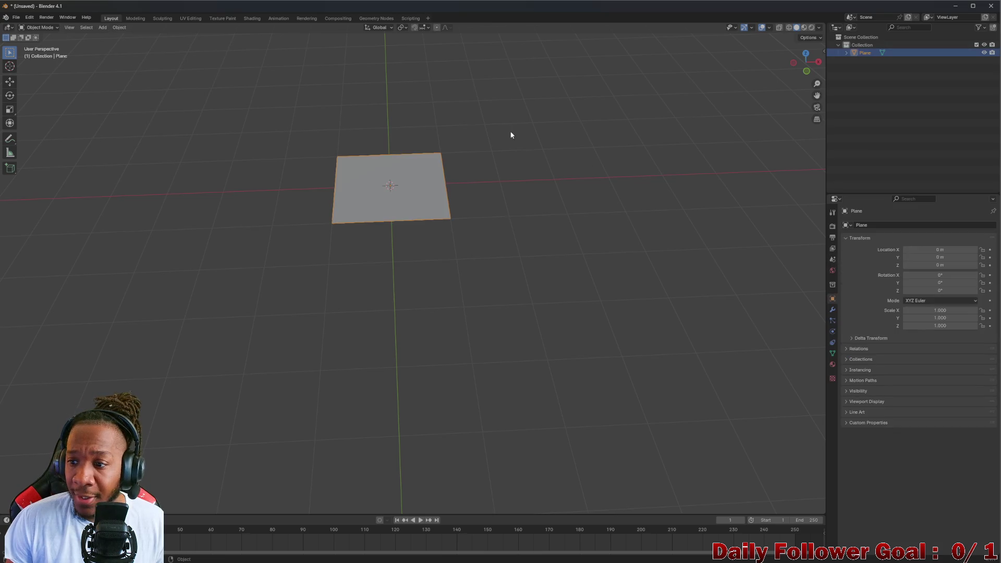
drag(492, 118, 548, 179)
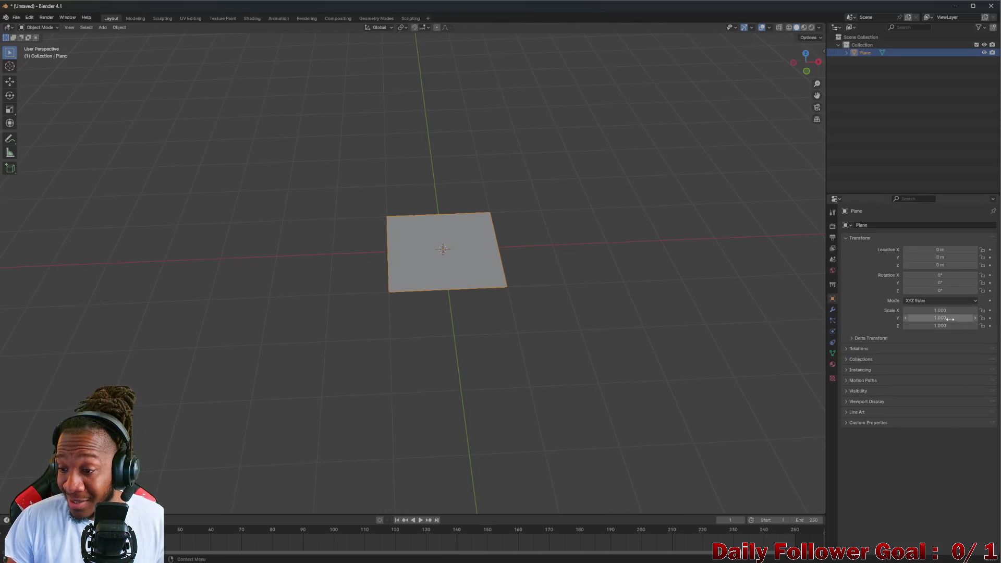
click(957, 311)
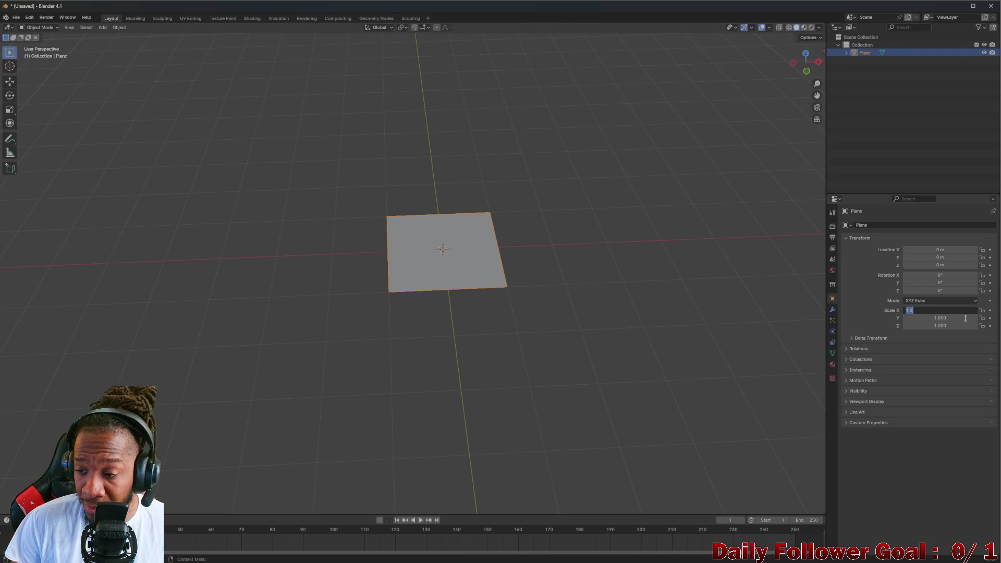
text(10)
key(Return)
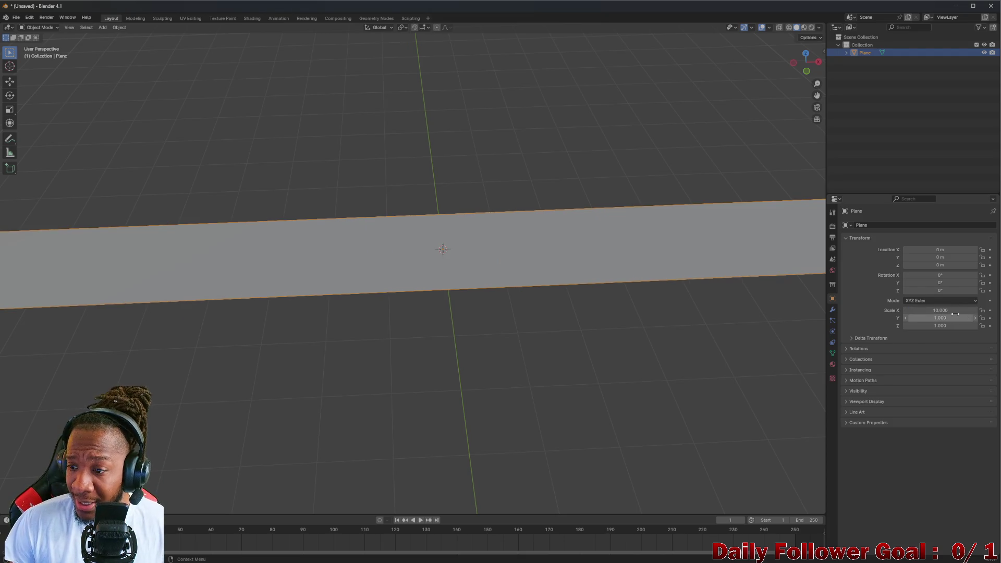
Set the plane's Y scale to 10, keeping Z scale at 1
click(955, 315)
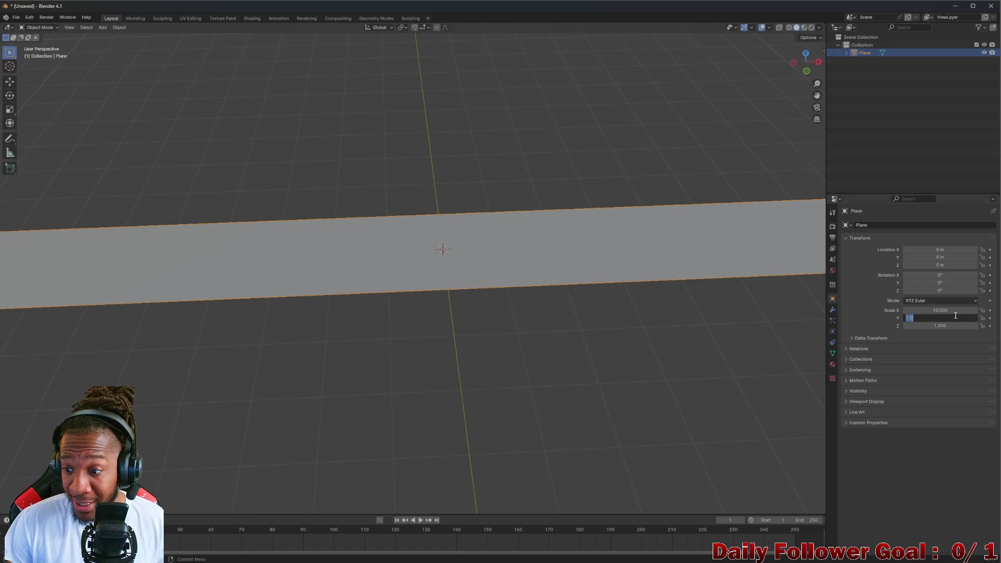
key(Tab)
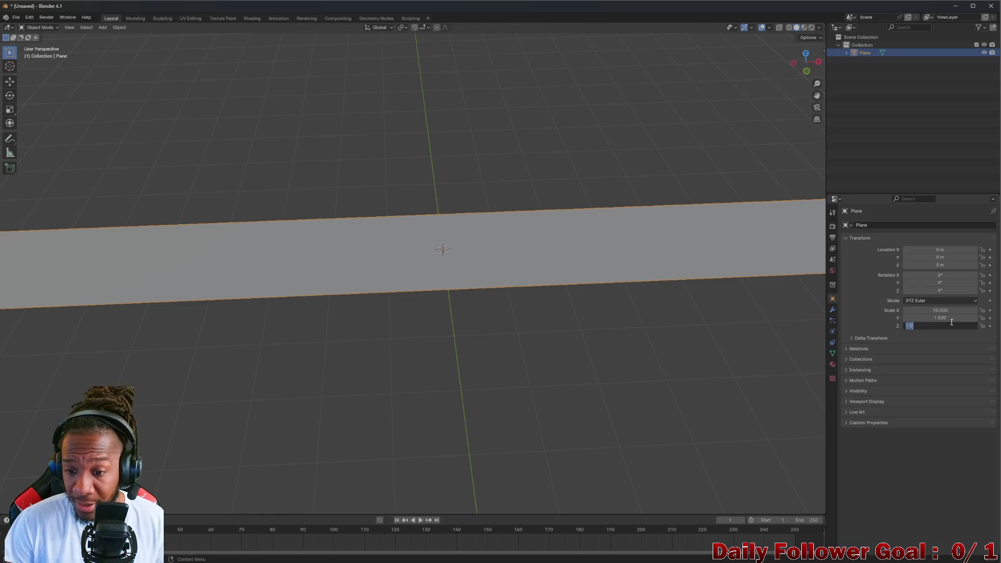
key(Return)
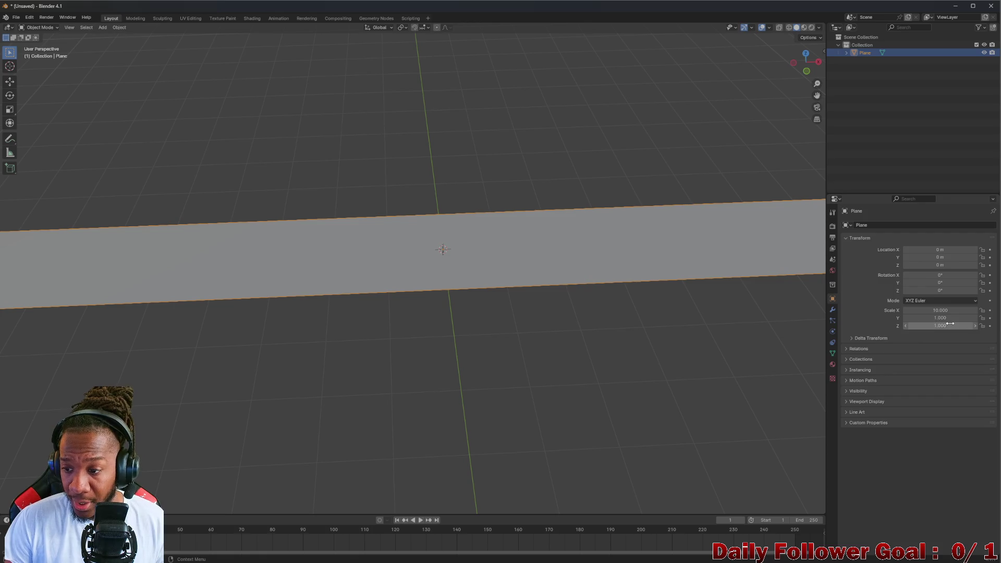
click(947, 324)
text(10)
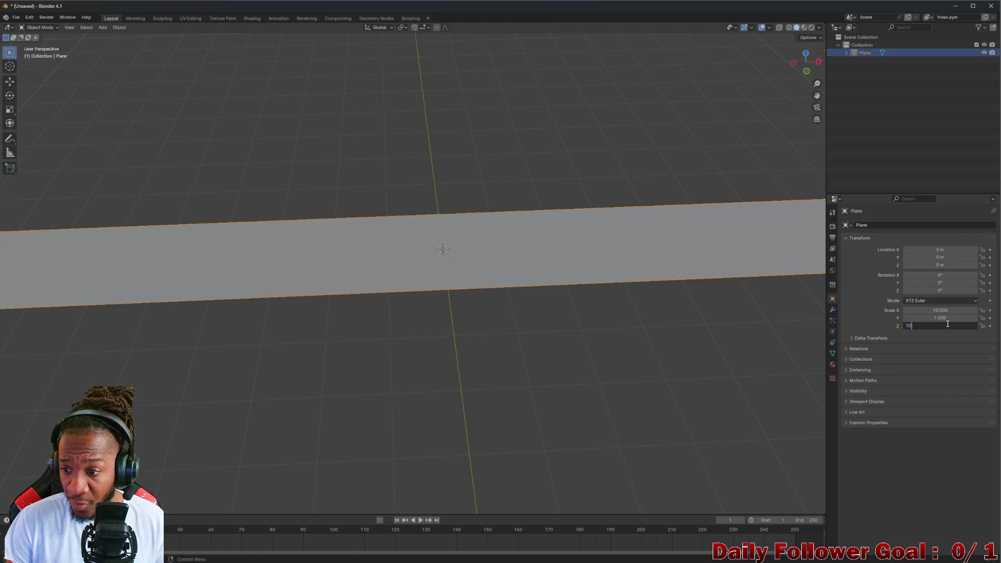
key(Return)
click(955, 323)
text(0)
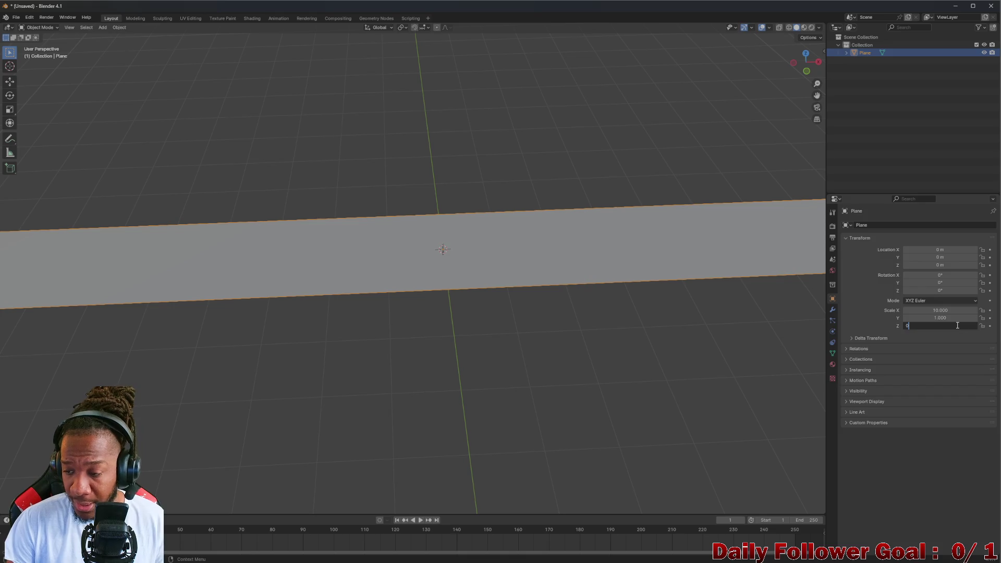
key(Return)
click(958, 325)
text(1)
key(Return)
click(953, 319)
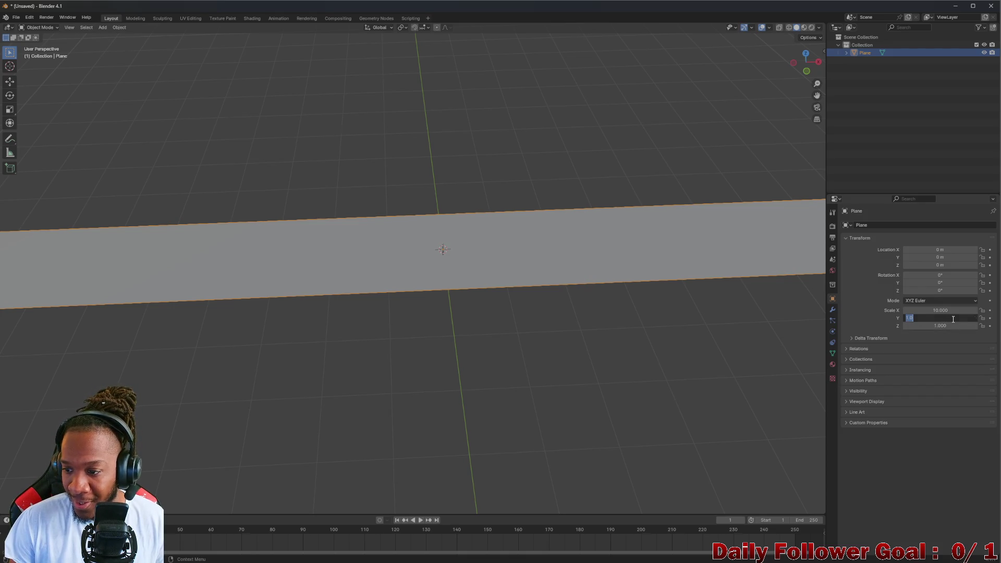
text(10)
key(Return)
scroll(down, 3)
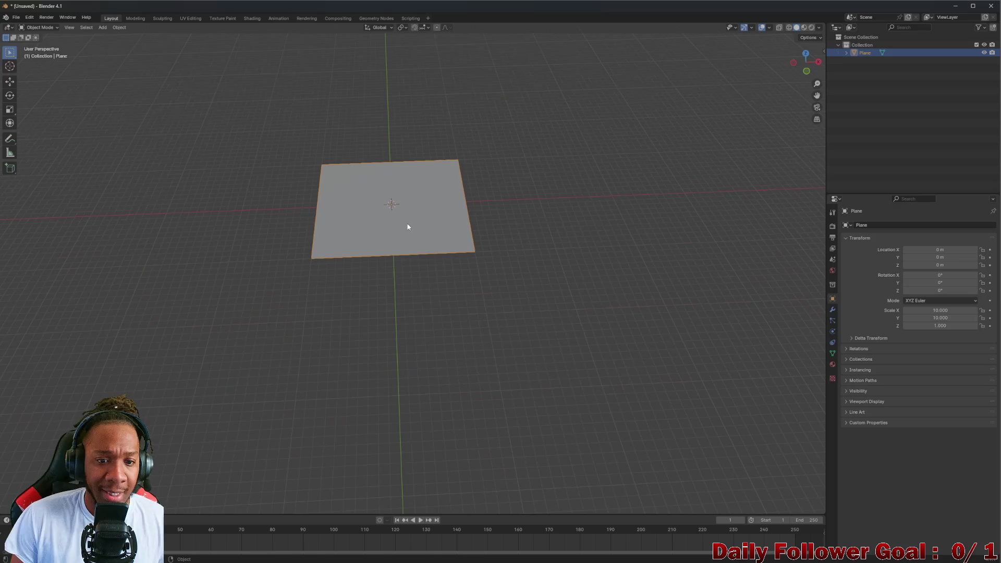
right_click(418, 222)
drag(418, 222, 364, 213)
scroll(up, 3)
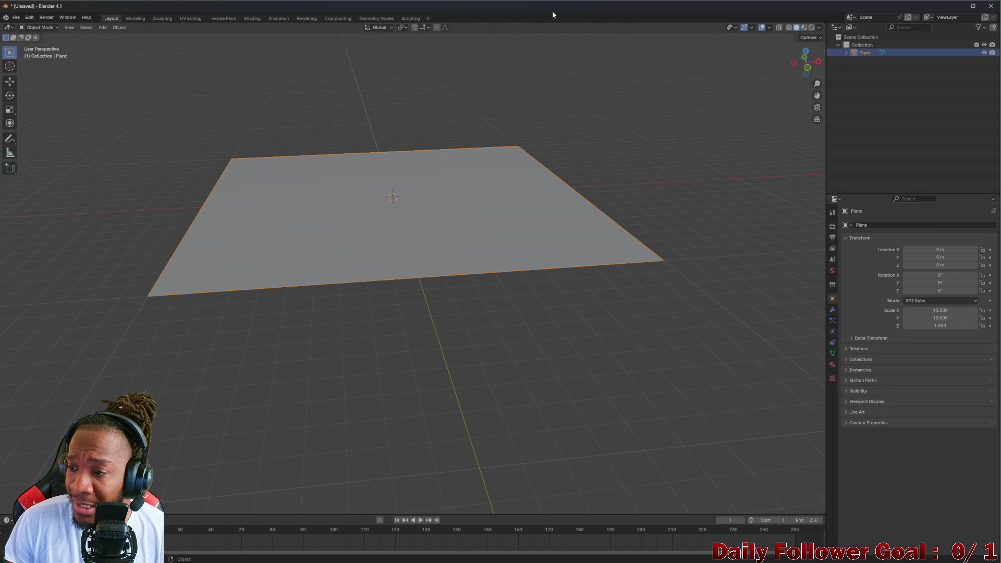
drag(380, 161, 341, 113)
scroll(up, 3)
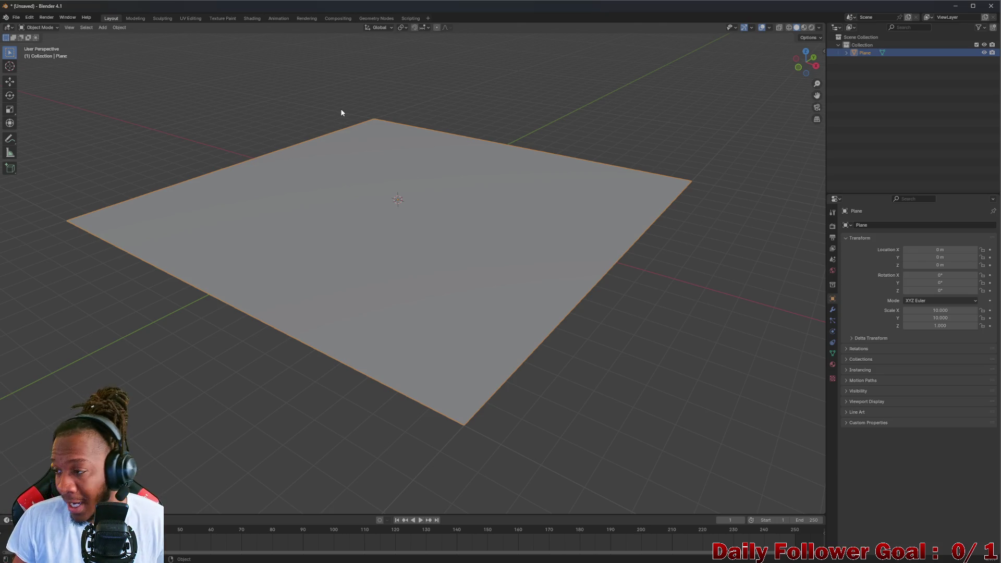
drag(302, 141, 389, 196)
scroll(up, 3)
scroll(down, 3)
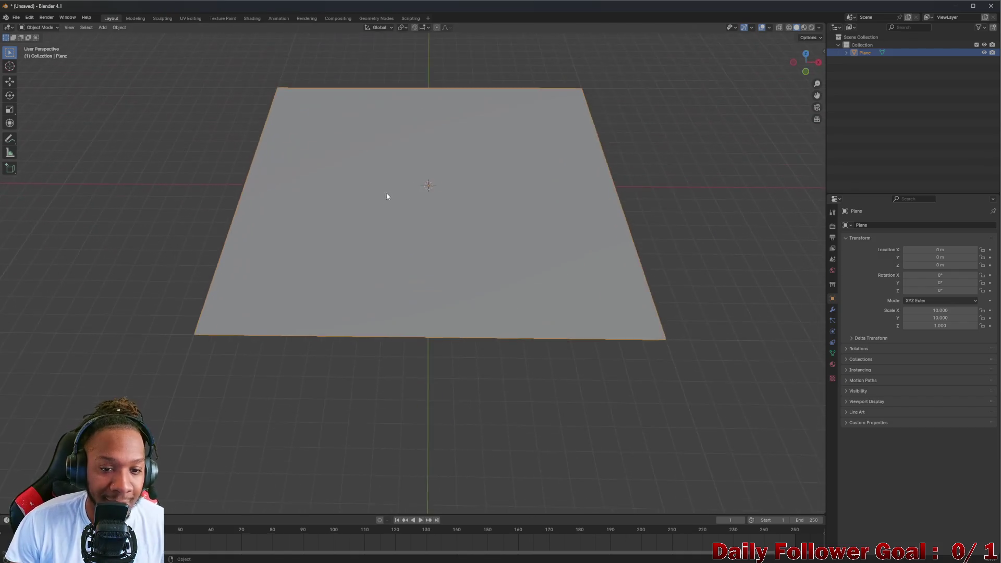
scroll(up, 3)
scroll(up, 3)
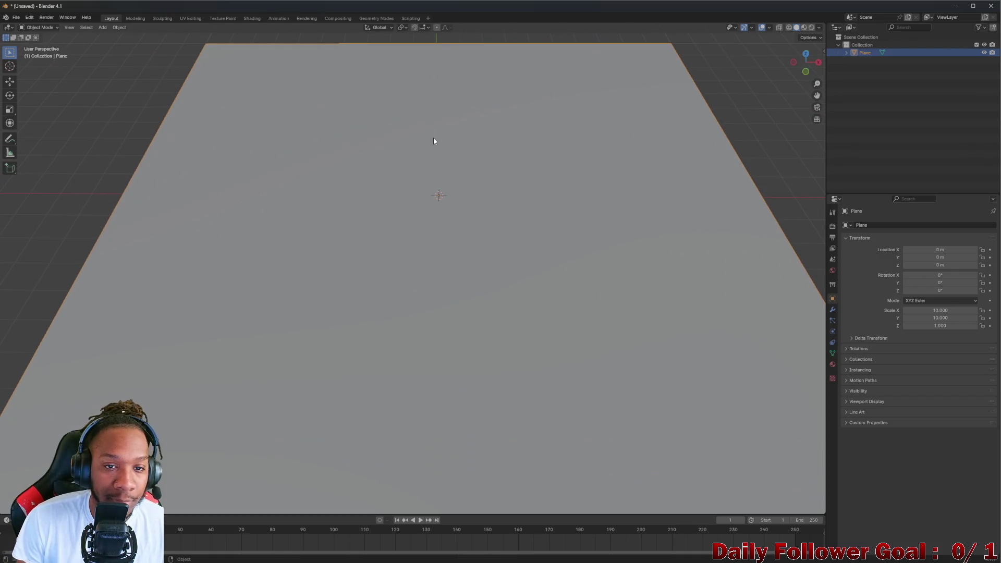
scroll(down, 3)
drag(449, 152, 430, 202)
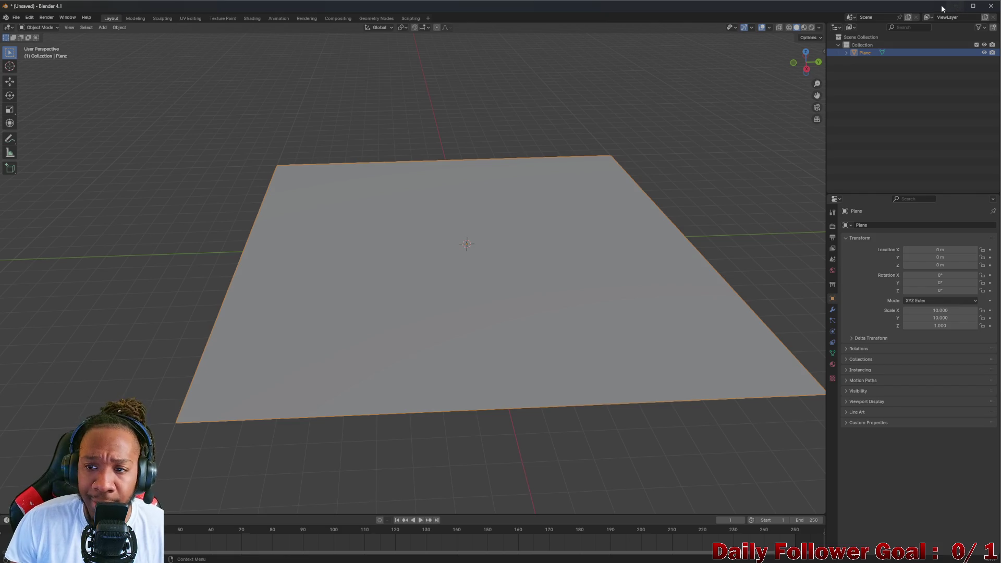
Deselect the plane and choose File > Import > FBX (.fbx)
click(865, 87)
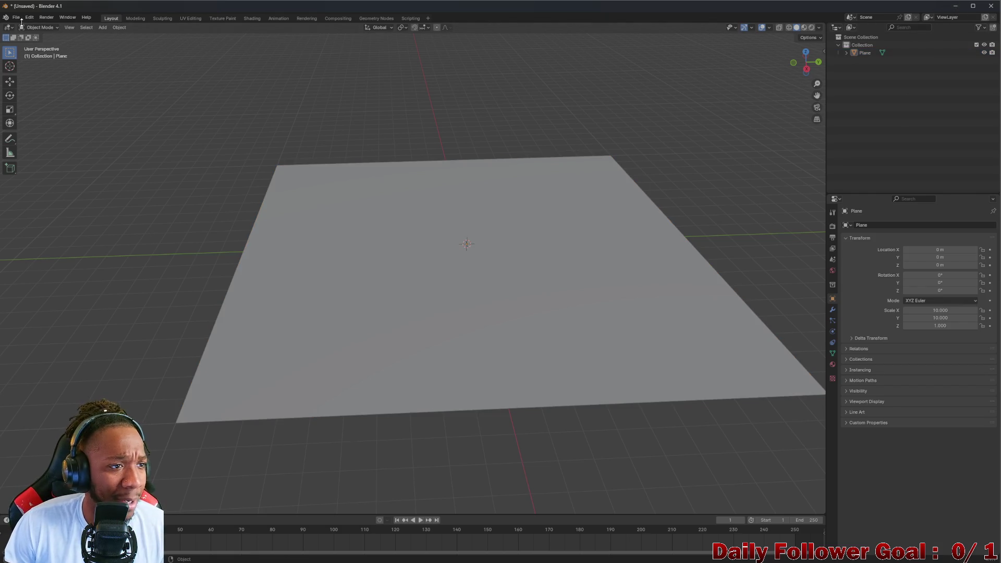
click(16, 17)
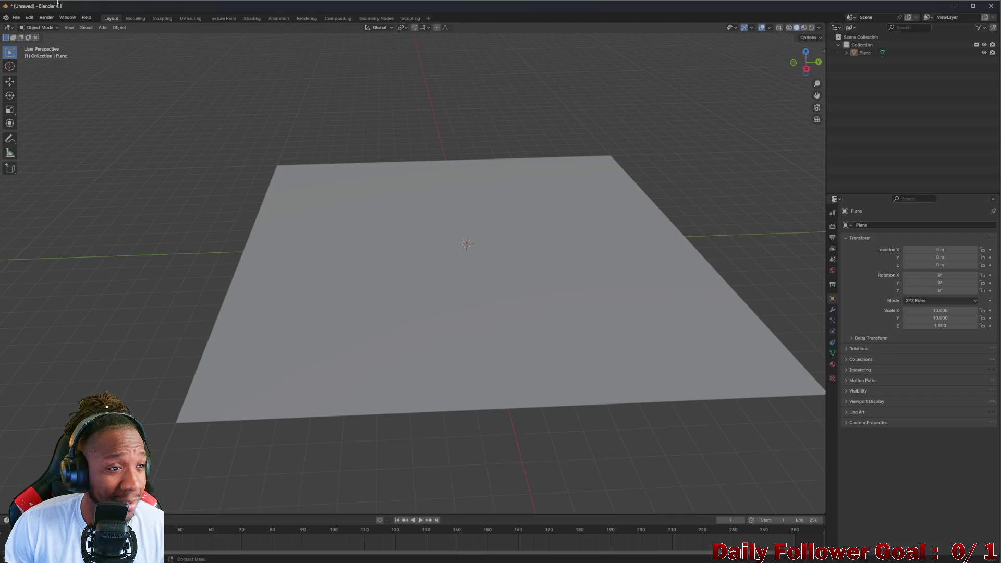
click(15, 18)
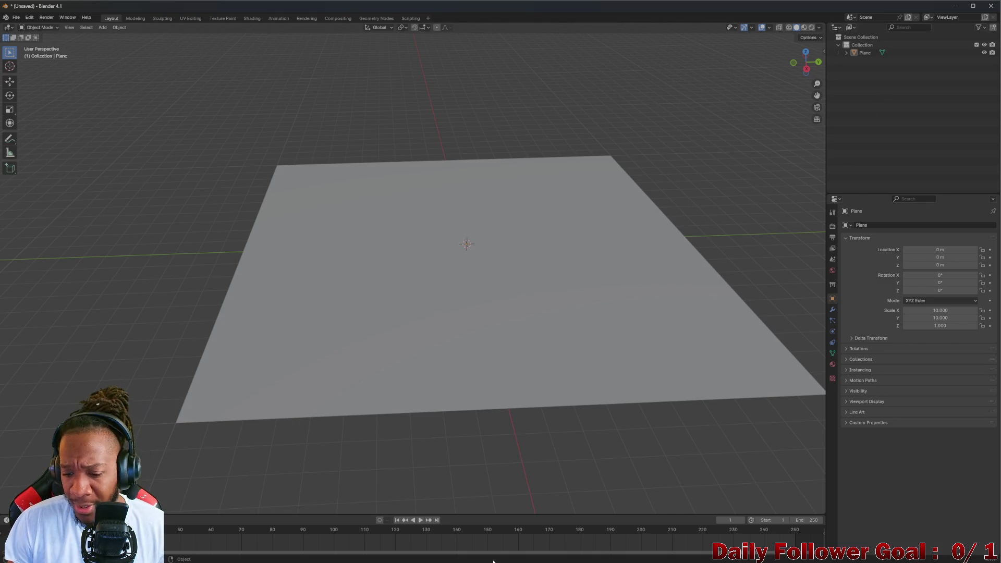
mouse_move(540, 558)
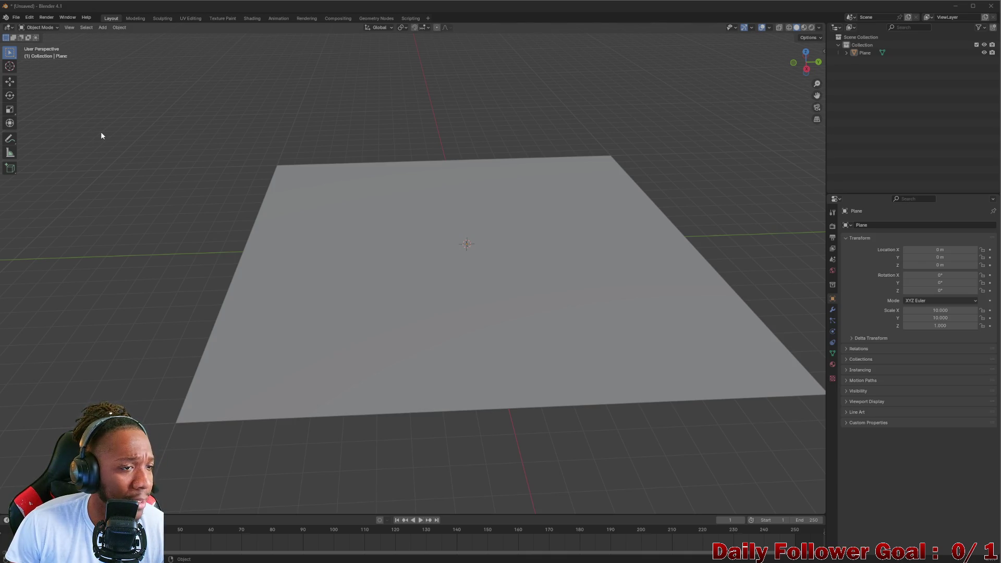
click(16, 17)
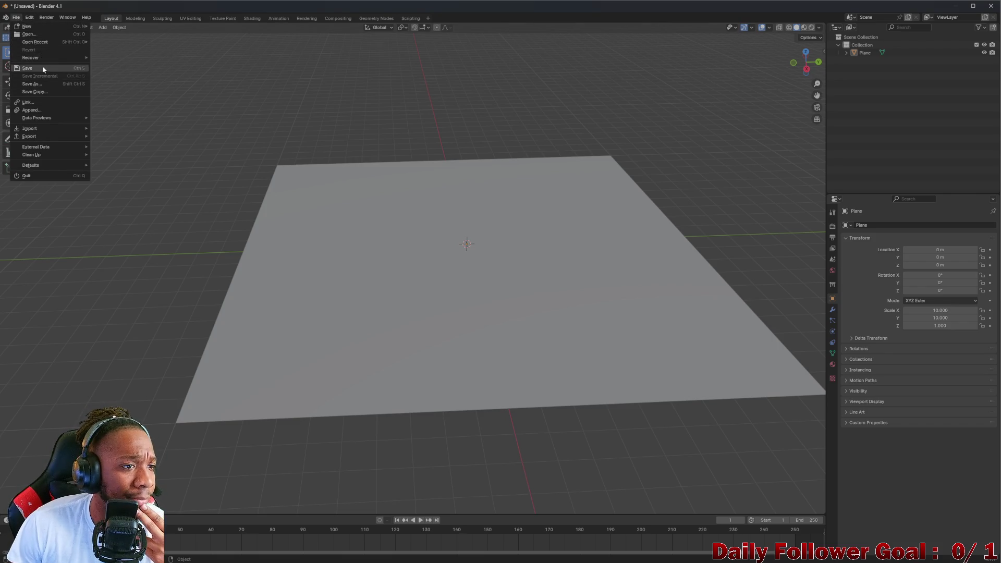
mouse_move(50, 129)
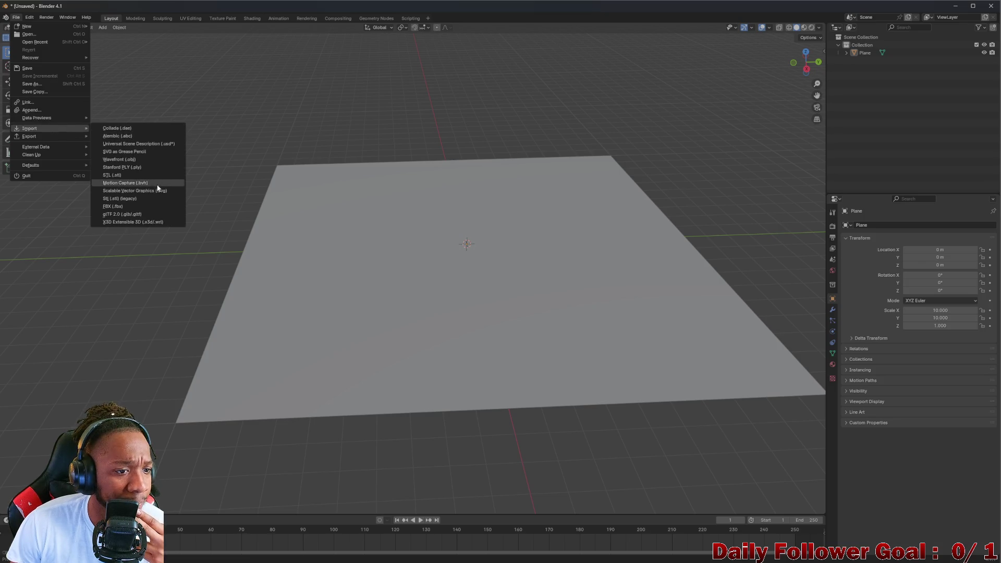
click(121, 206)
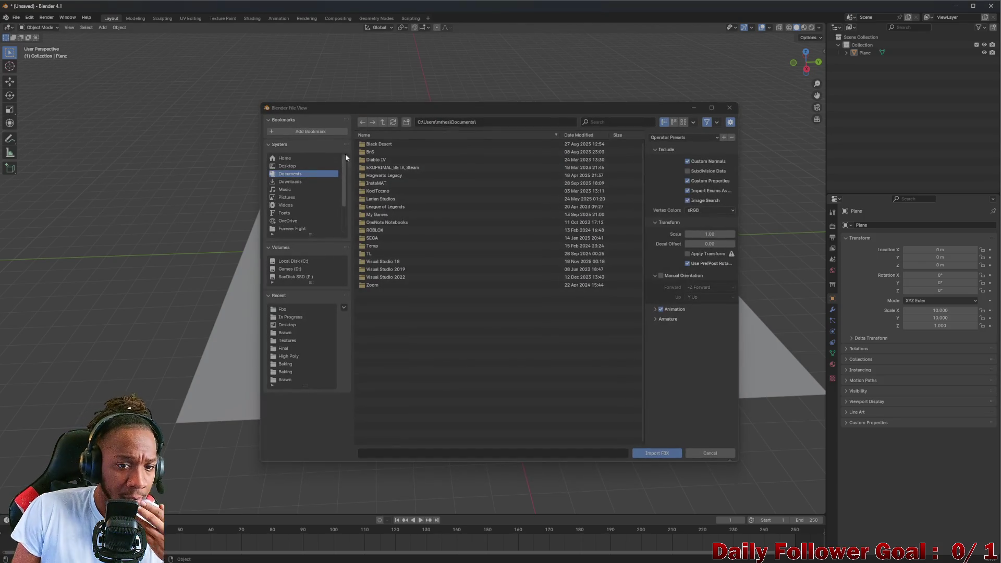
Import Brawn_Final.fbx from Desktop\Forever Fight\Exports\Characters\Brawn\Fbx\Final
click(287, 166)
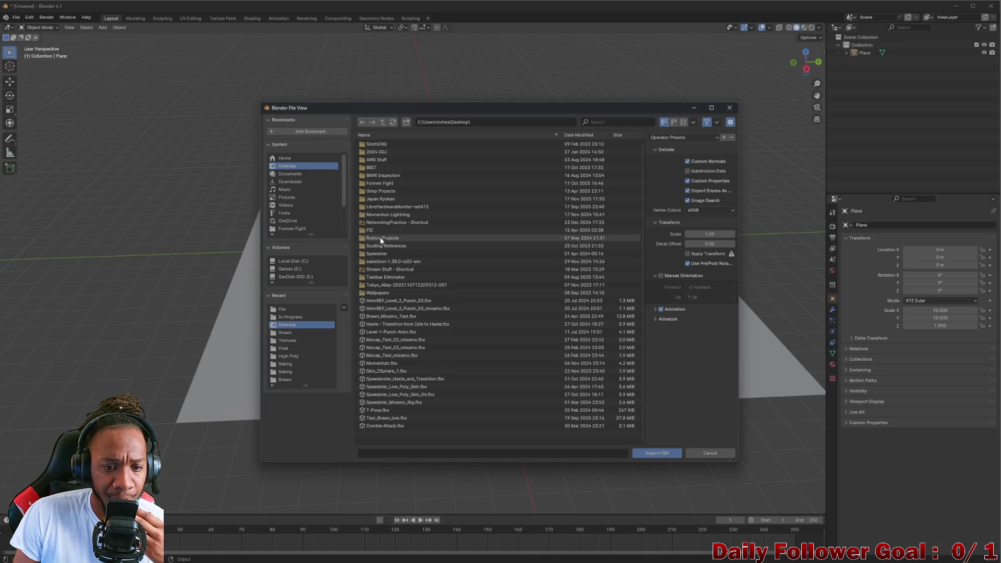
double_click(383, 183)
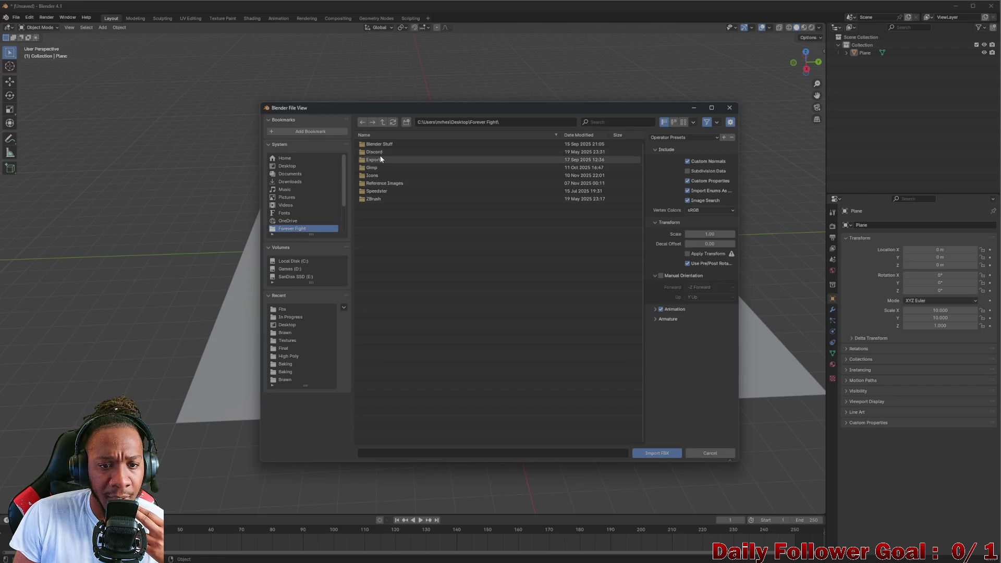
click(379, 160)
click(380, 145)
click(380, 144)
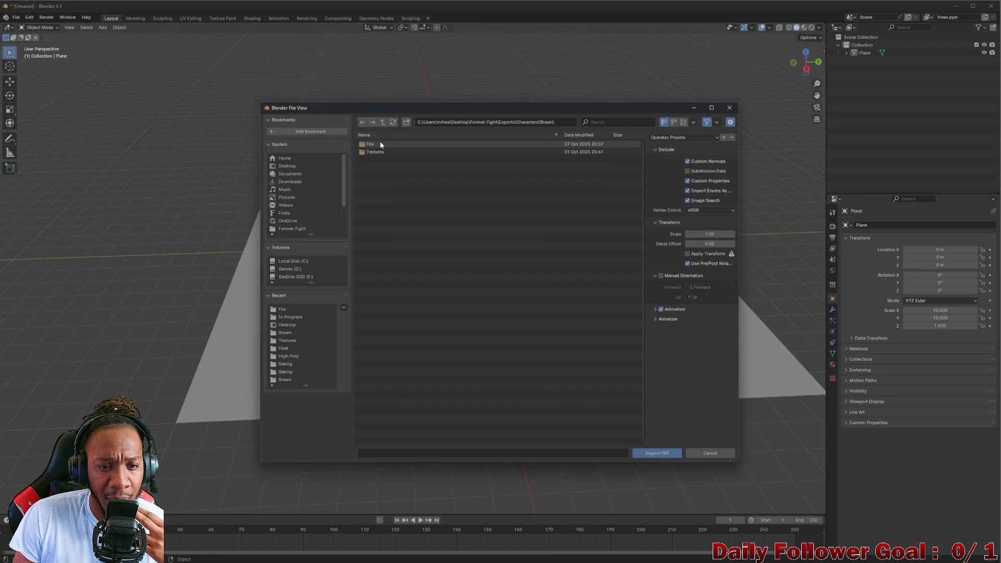
click(380, 145)
click(379, 152)
click(383, 145)
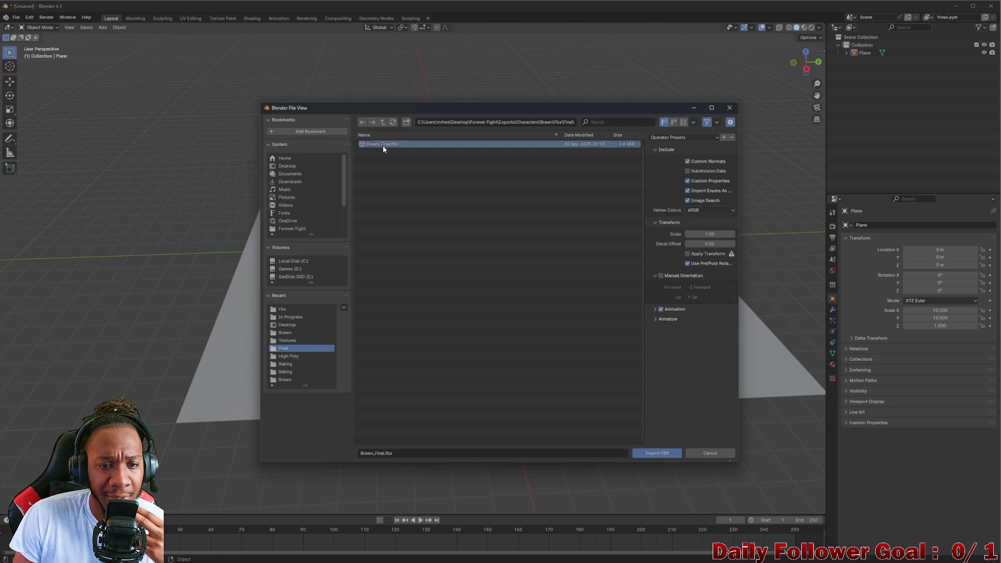
click(666, 455)
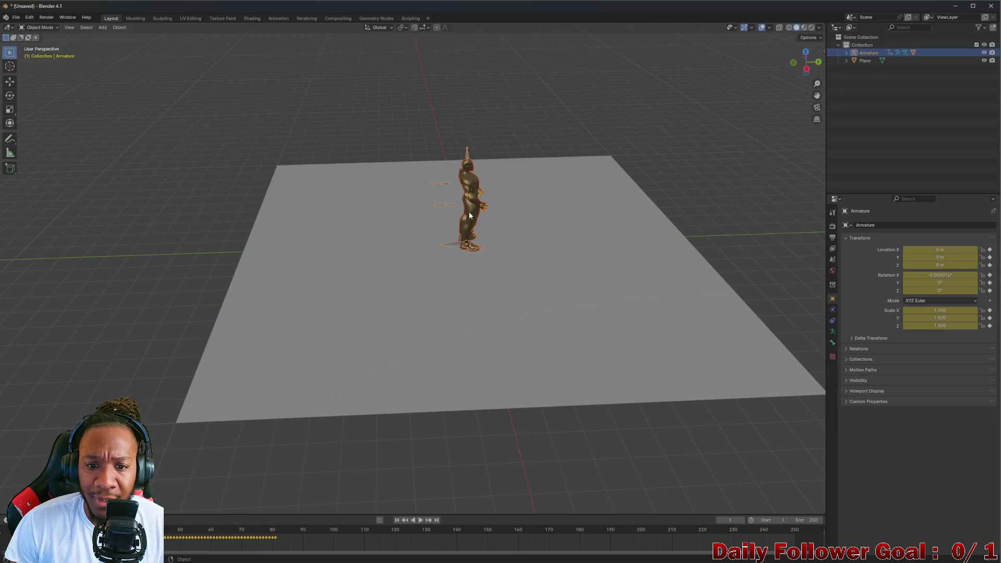
Move the Brawn armature along Y to about -8.76 m, near the plane's edge
drag(469, 211, 501, 190)
key(c)
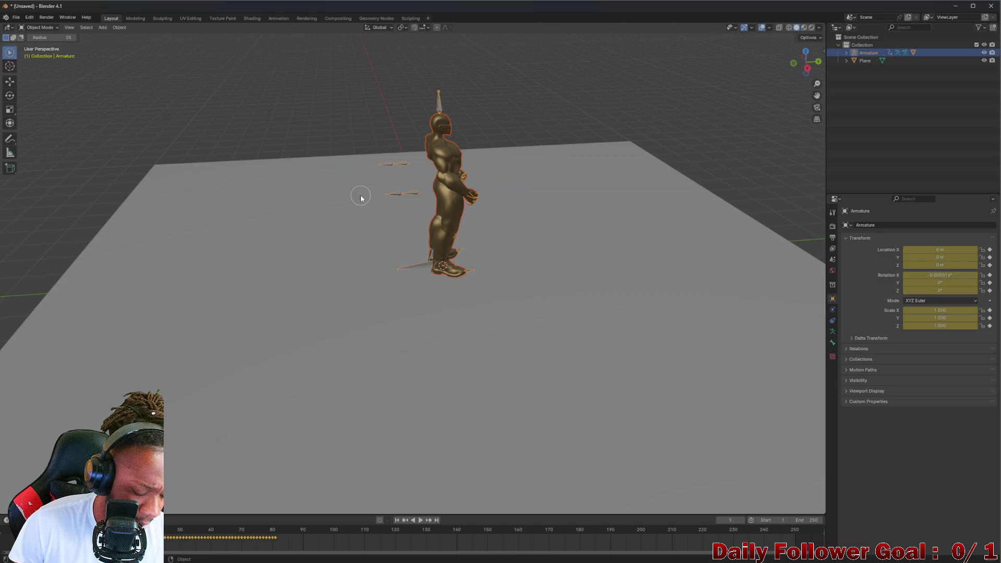
key(g)
key(x)
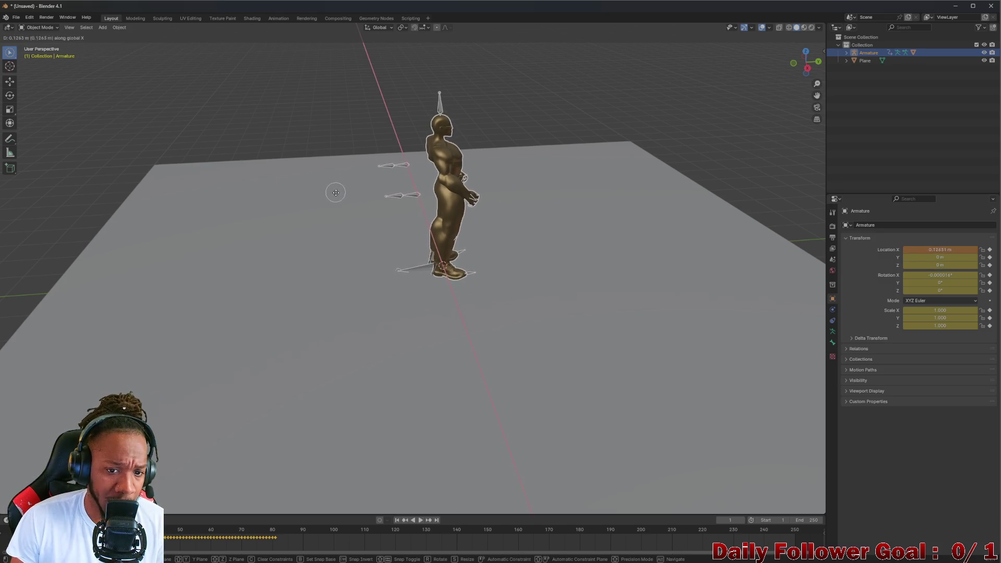
key(Escape)
key(g)
key(y)
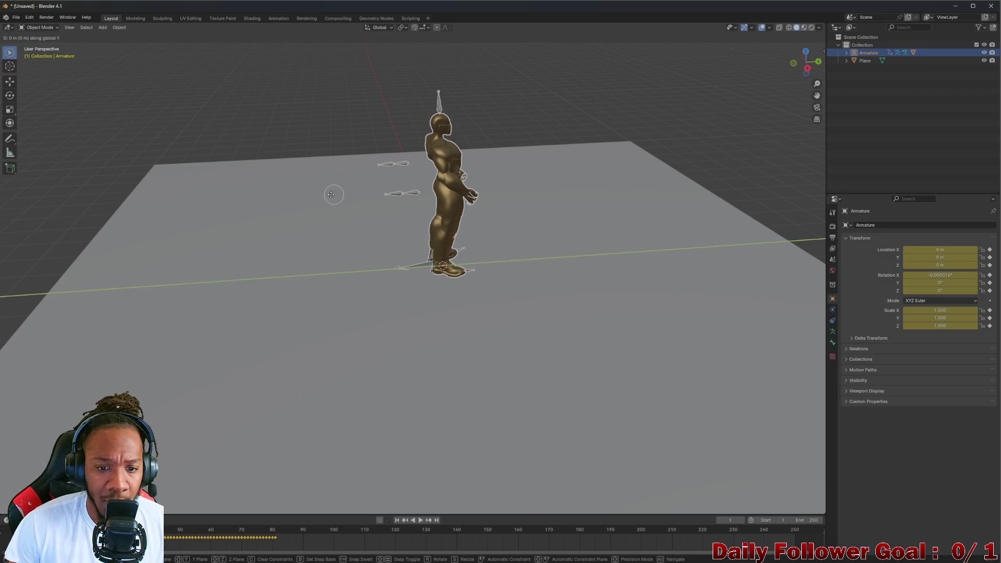
click(807, 269)
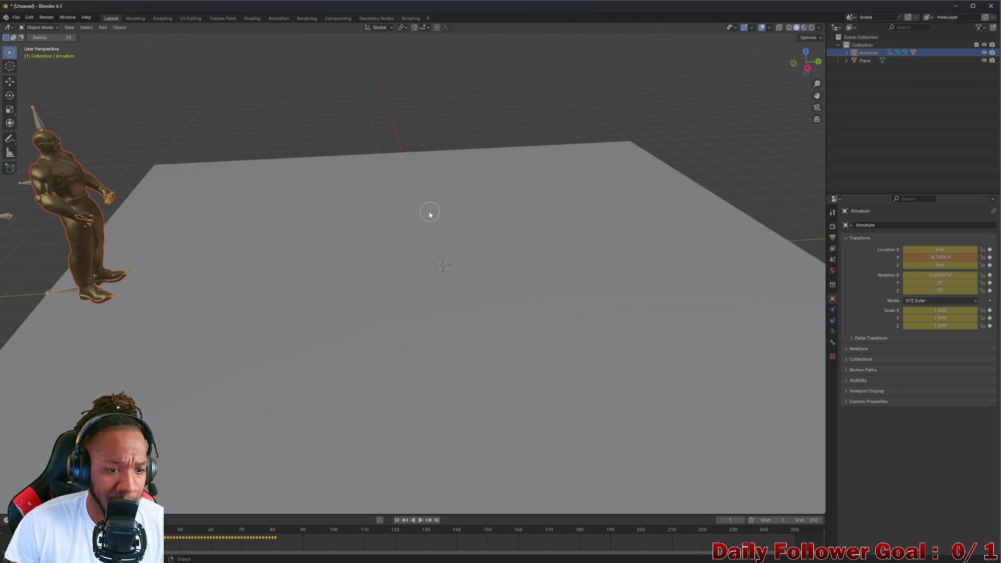
scroll(down, 3)
right_click(423, 255)
drag(344, 196, 386, 200)
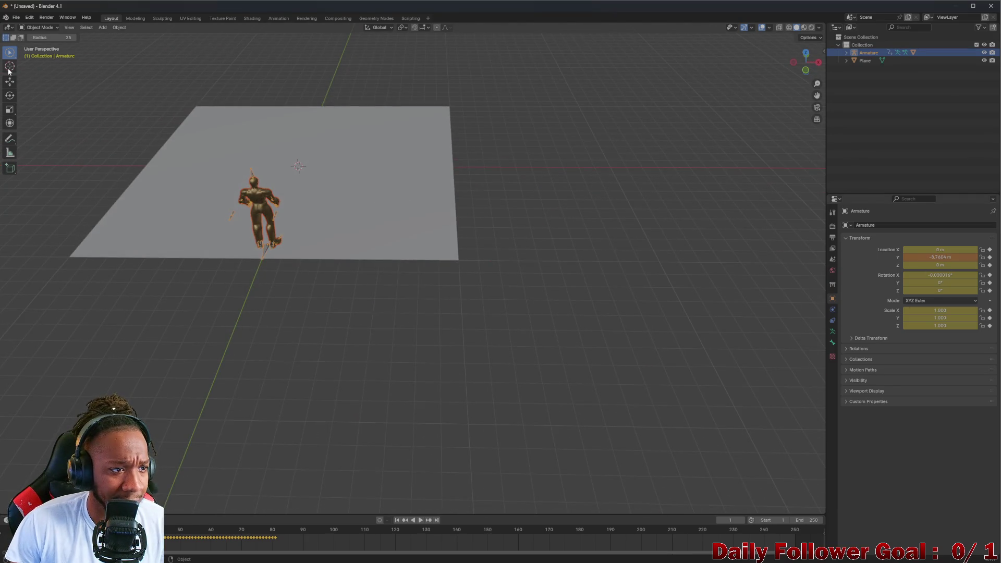
Switch back to box selection and deselect the character
click(15, 56)
click(45, 71)
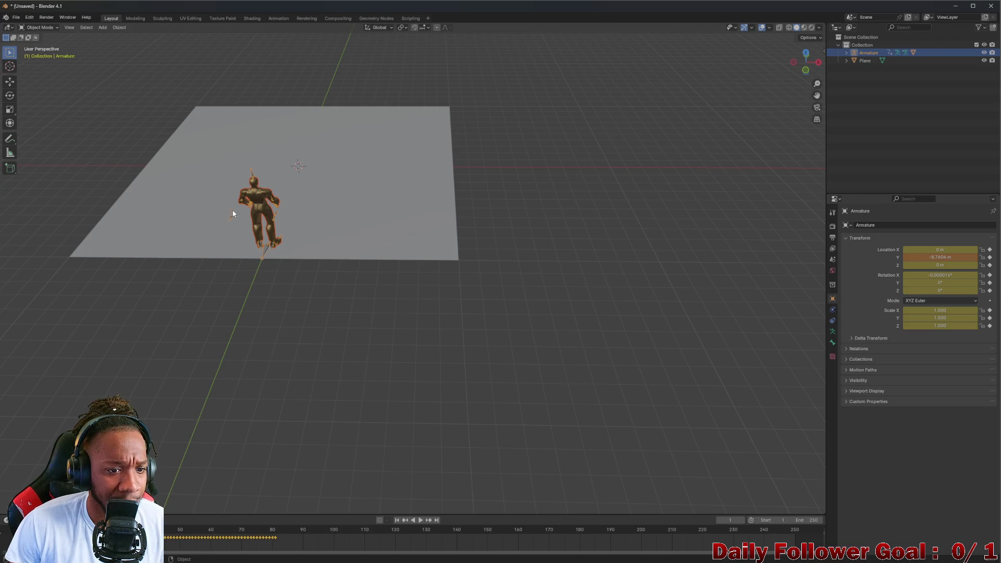
drag(235, 213, 287, 227)
scroll(up, 3)
click(842, 85)
right_click(846, 84)
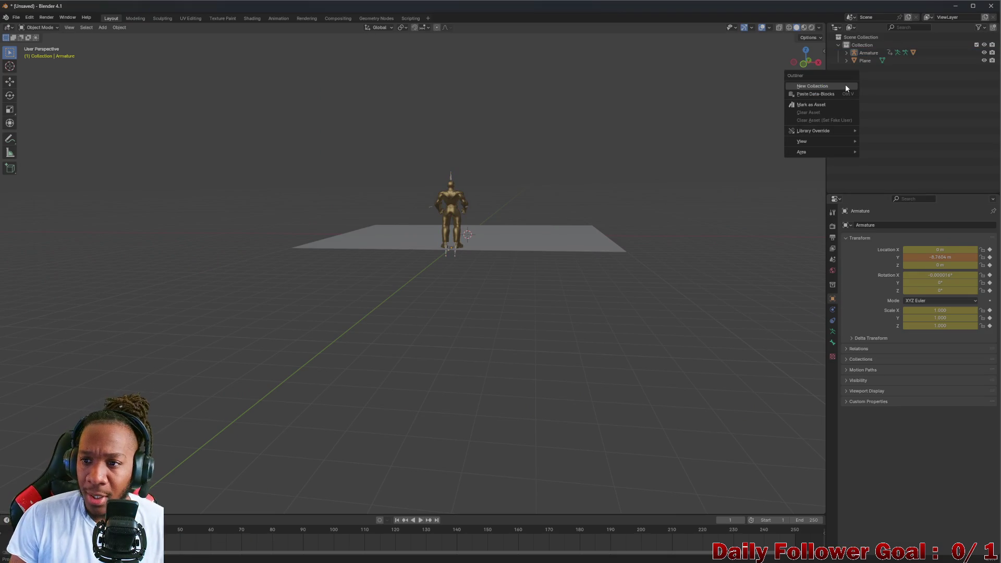
Add a cube and place it near the far edge of the floor plane
click(103, 28)
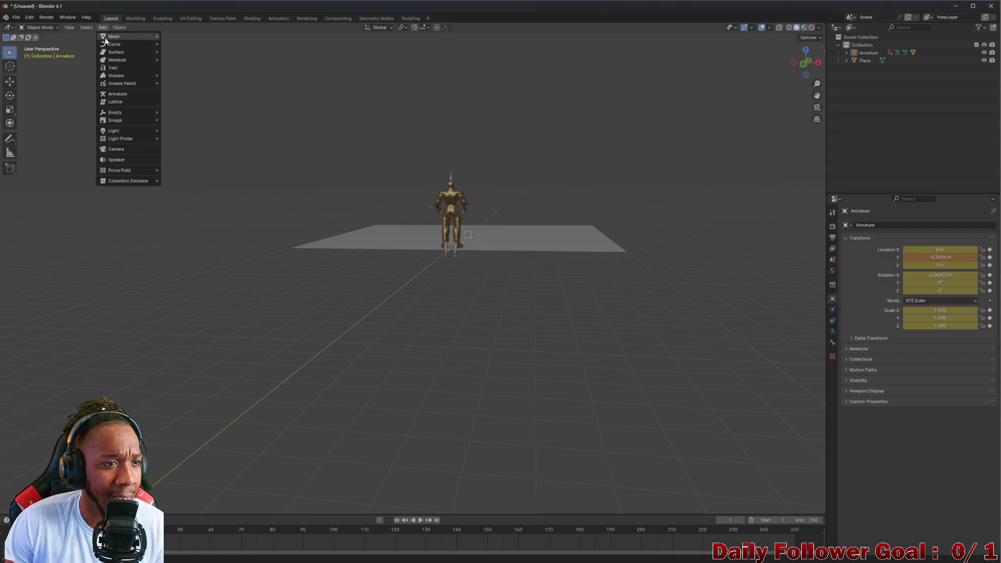
mouse_move(120, 36)
click(182, 46)
drag(331, 130, 438, 230)
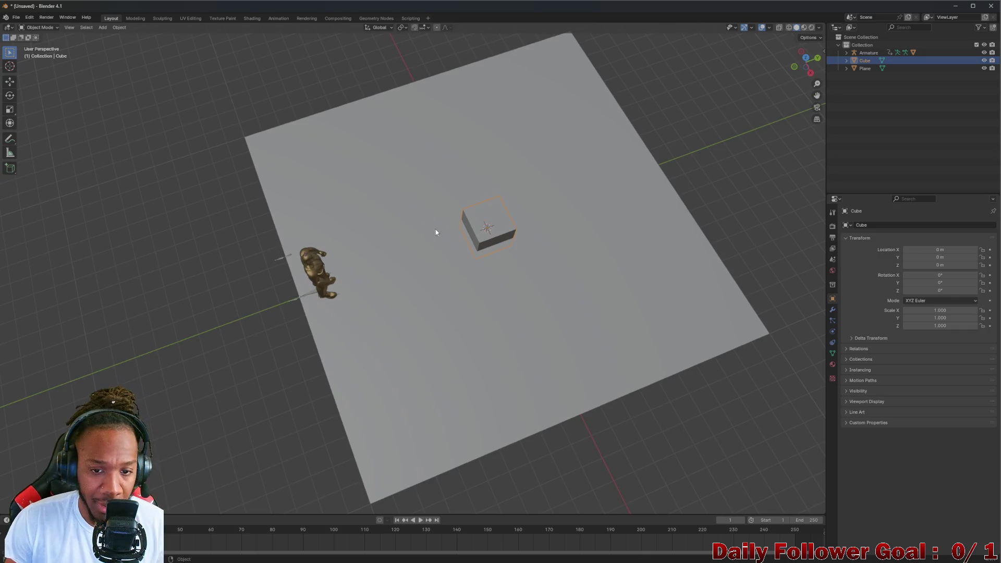
key(g)
click(241, 98)
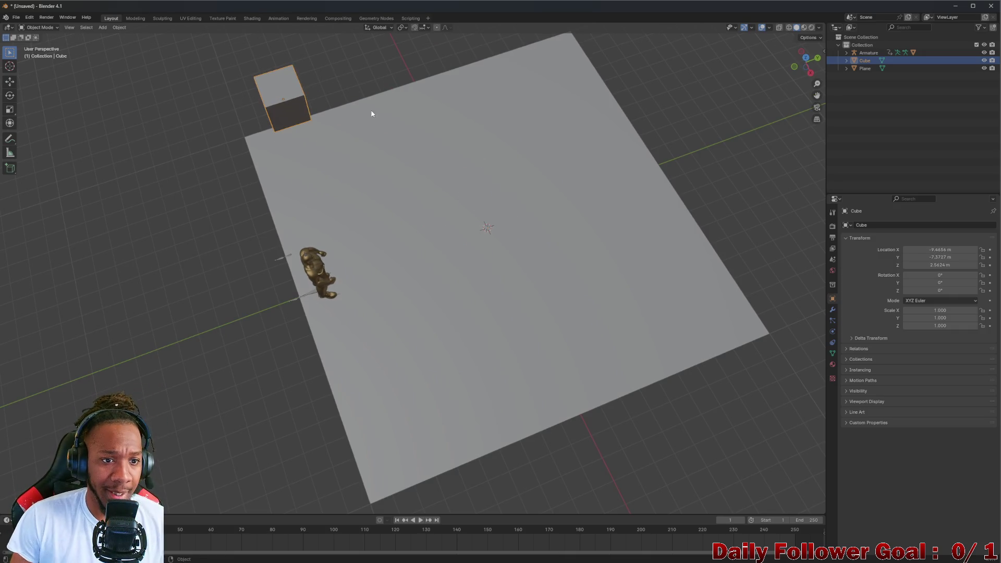
drag(371, 111, 340, 155)
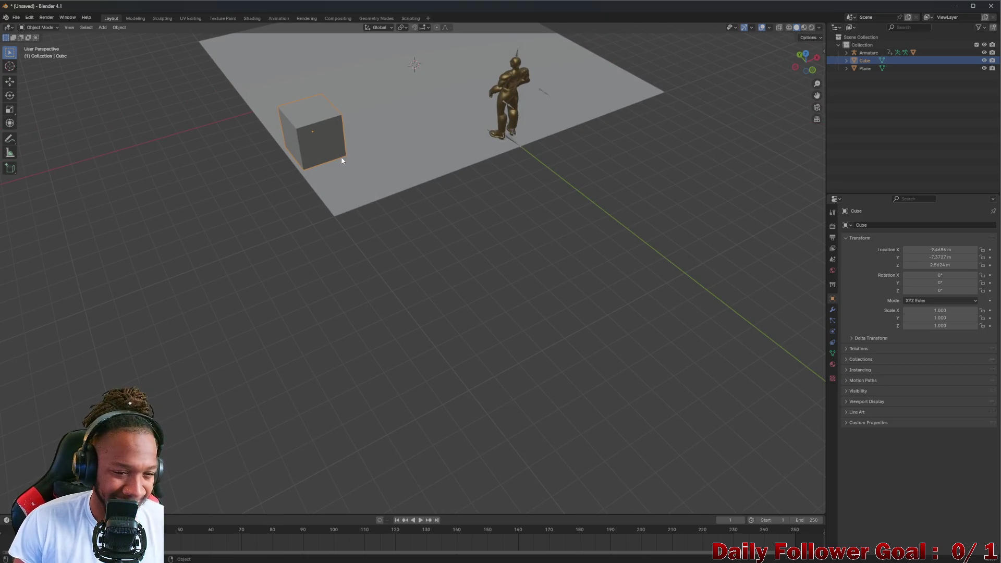
key(r)
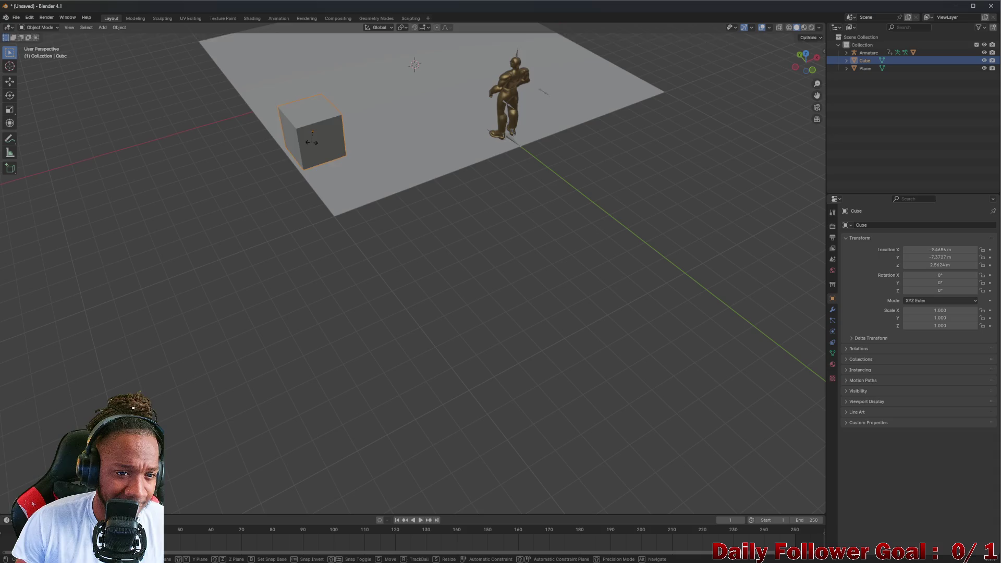
key(Escape)
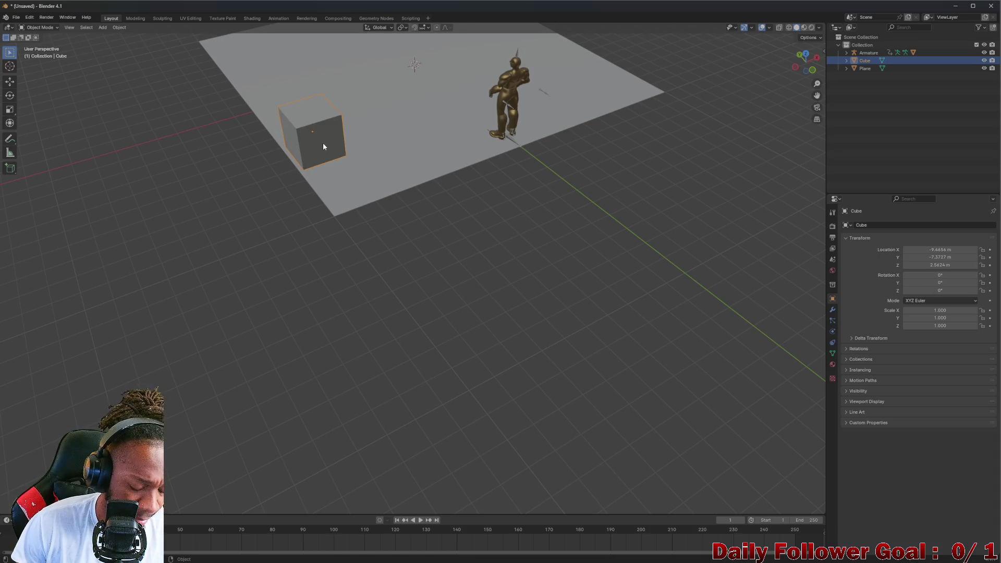
key(g)
click(281, 173)
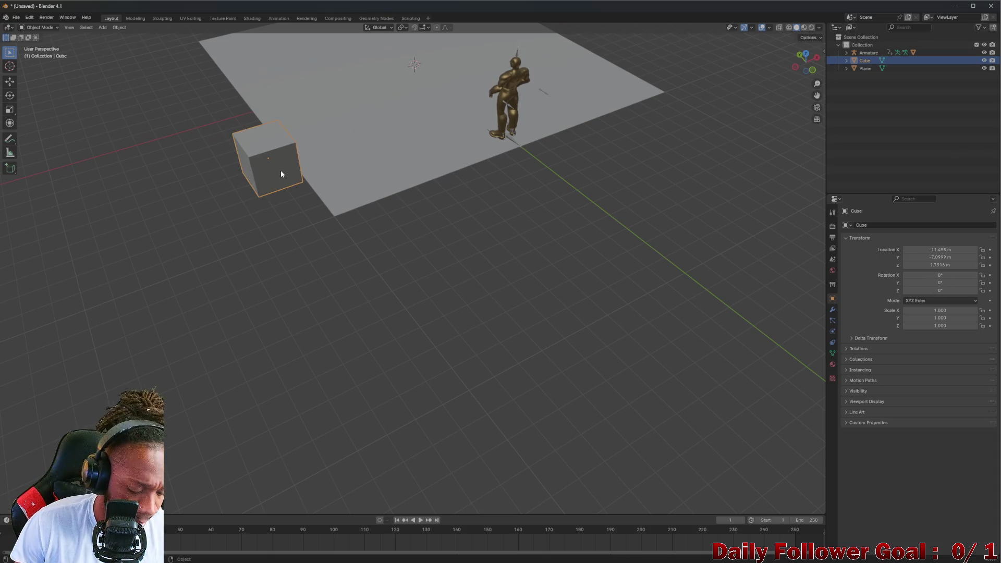
Stretch the cube along Y and Z into a wall scaled 1.472 × -7.759 × 11.799
key(s)
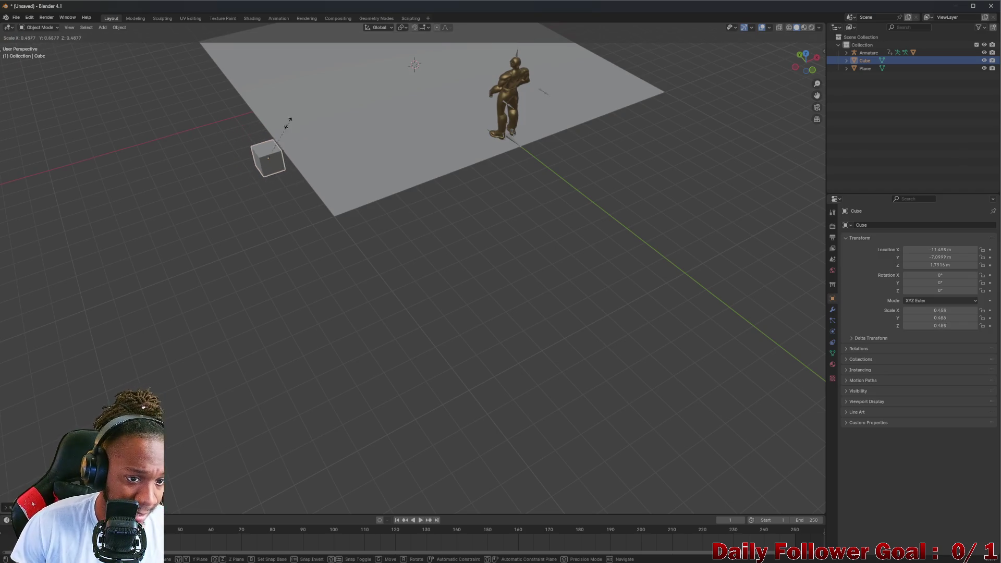
click(307, 36)
drag(292, 131, 225, 167)
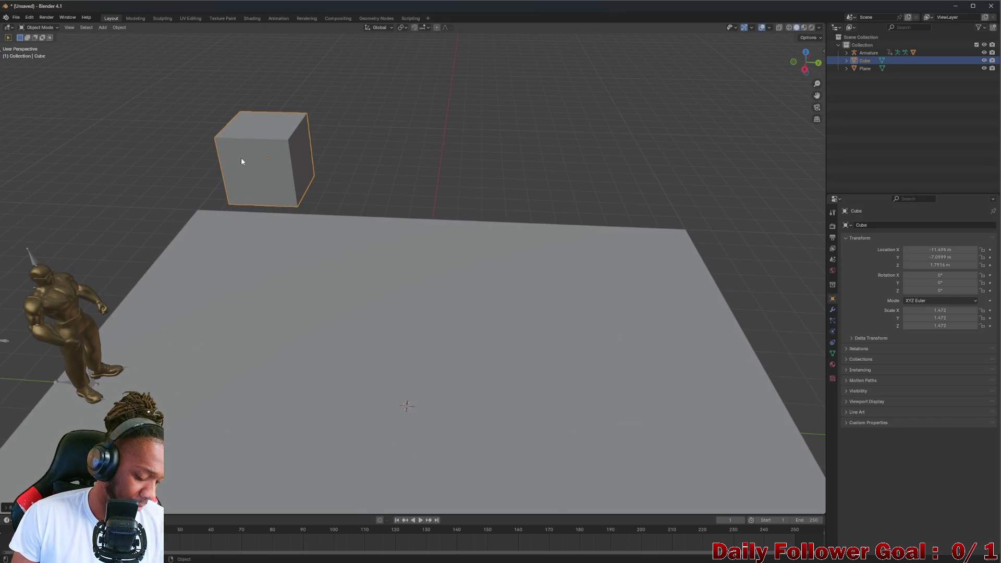
key(s)
key(x)
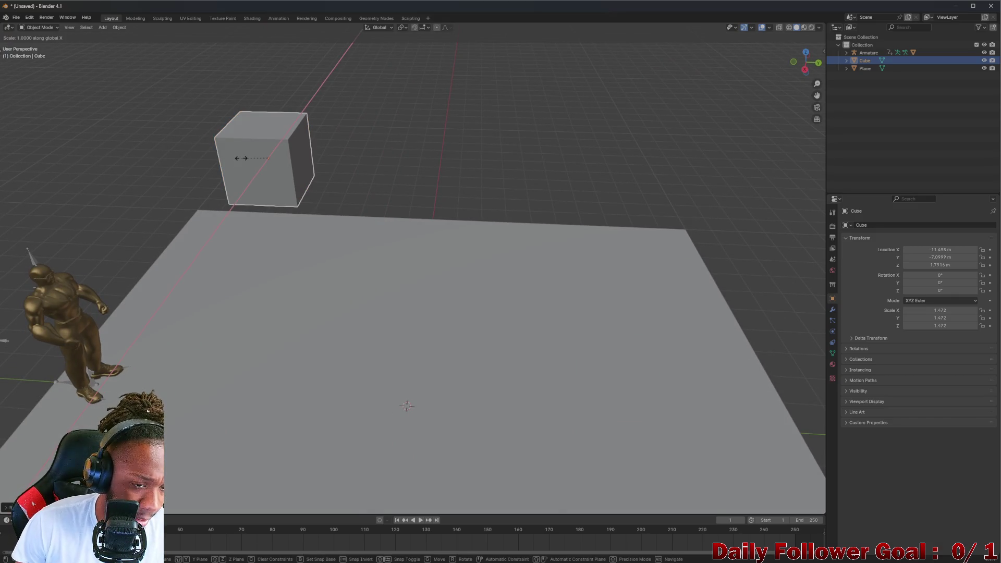
key(y)
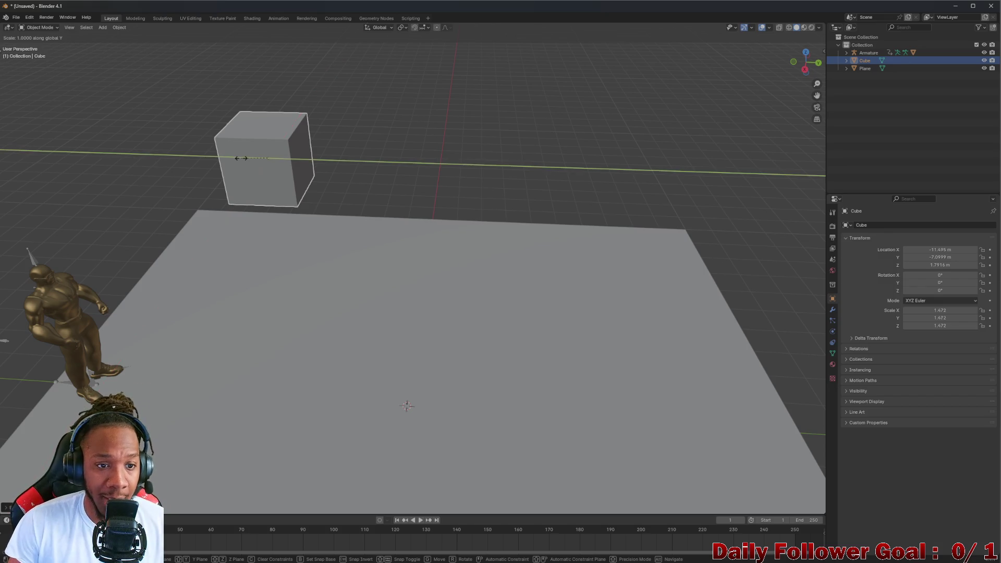
click(392, 179)
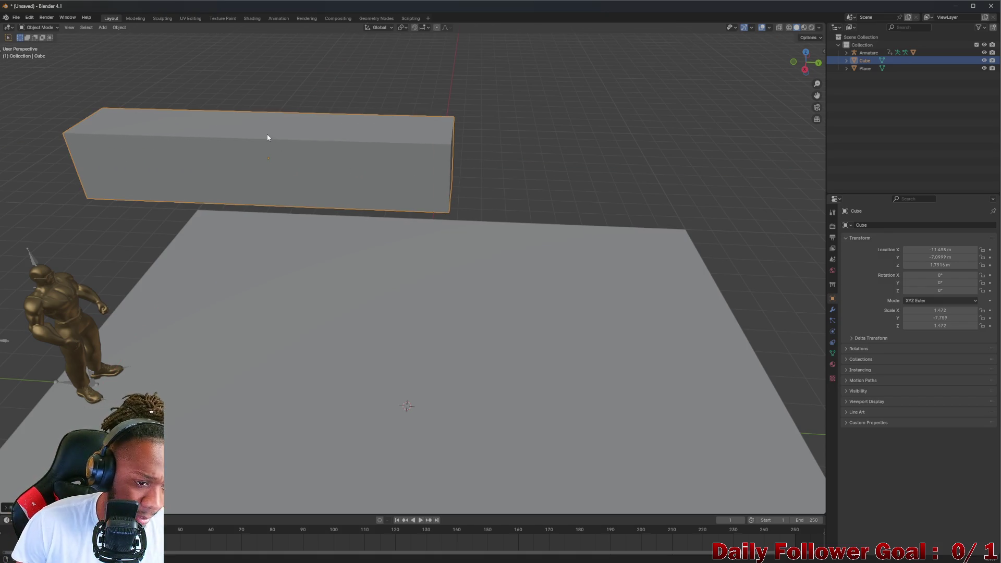
drag(268, 137, 270, 136)
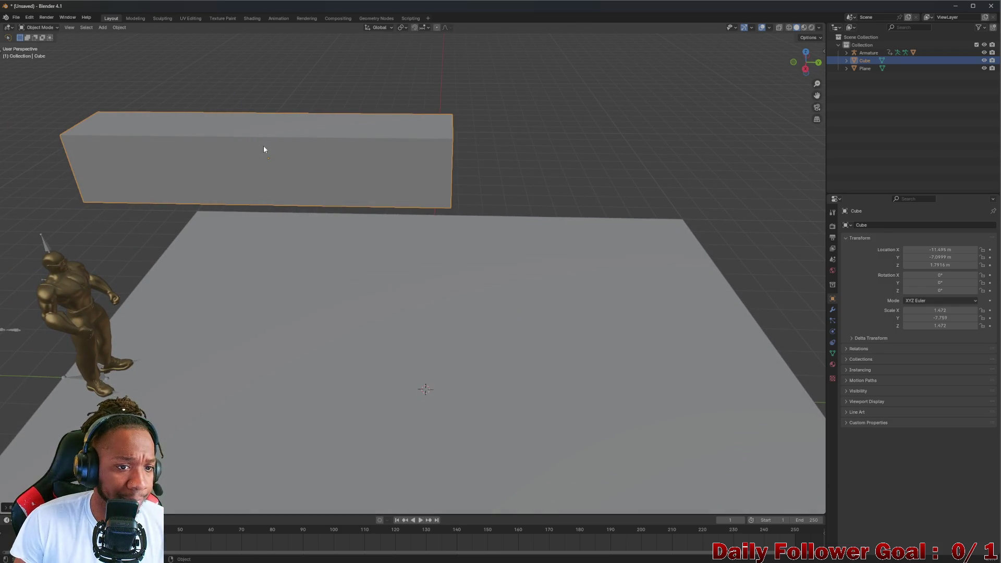
key(g)
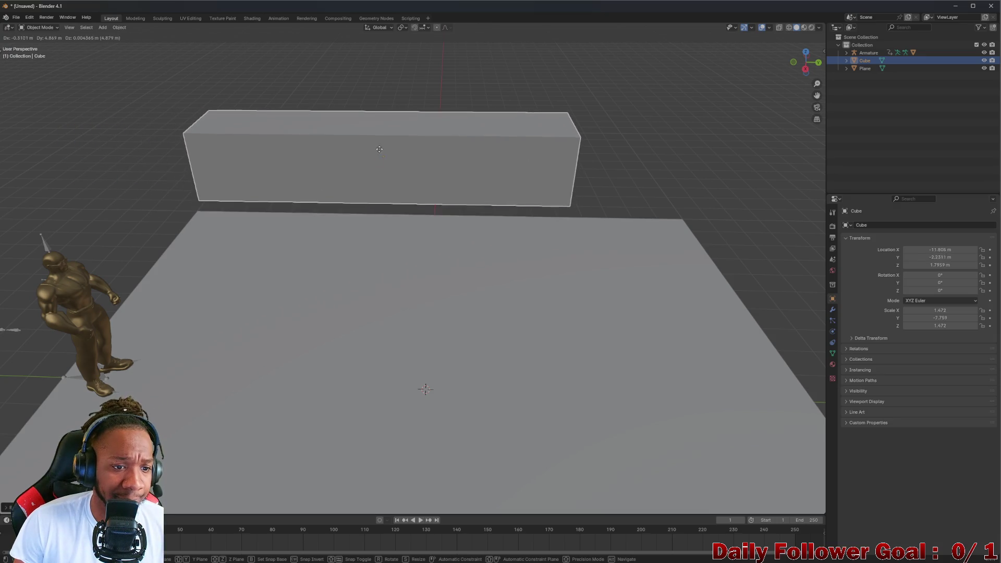
click(374, 160)
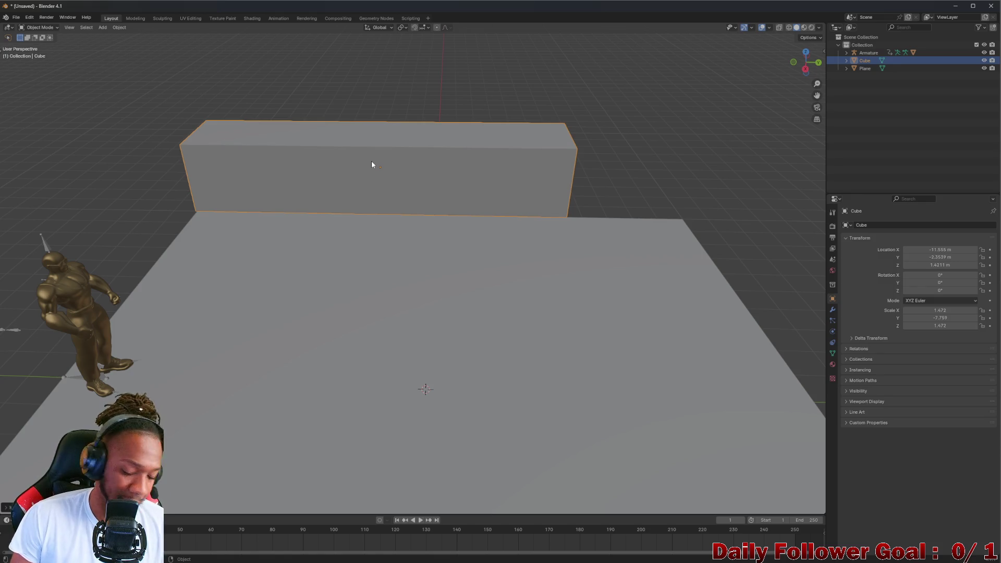
key(s)
key(z)
click(365, 83)
Drag the wall outward to about X -16.152 m, Y -2.2793 m, Z 1.2593 m
scroll(down, 3)
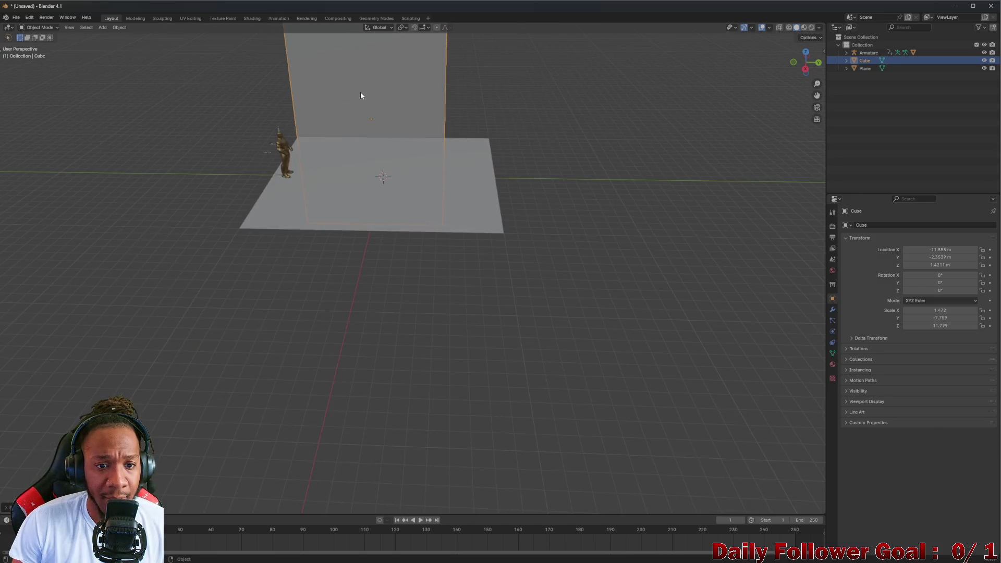
drag(361, 95, 437, 231)
drag(422, 196, 403, 226)
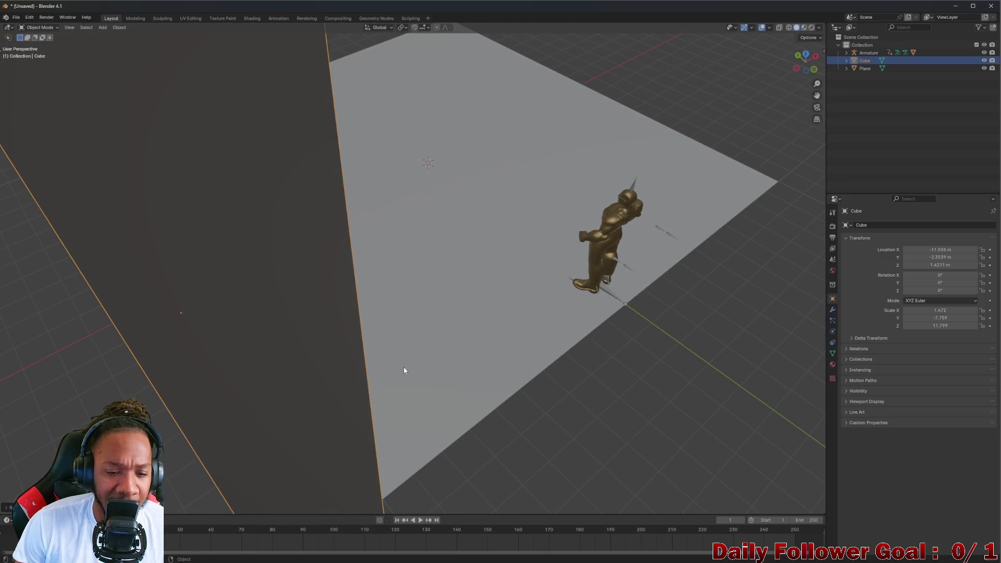
drag(391, 416, 241, 286)
click(259, 296)
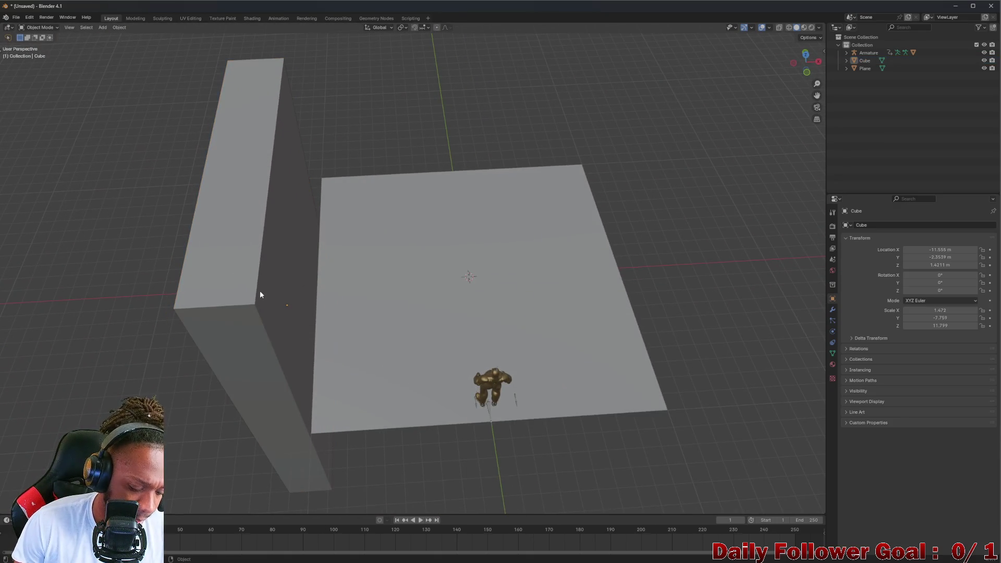
click(259, 295)
drag(260, 295, 190, 298)
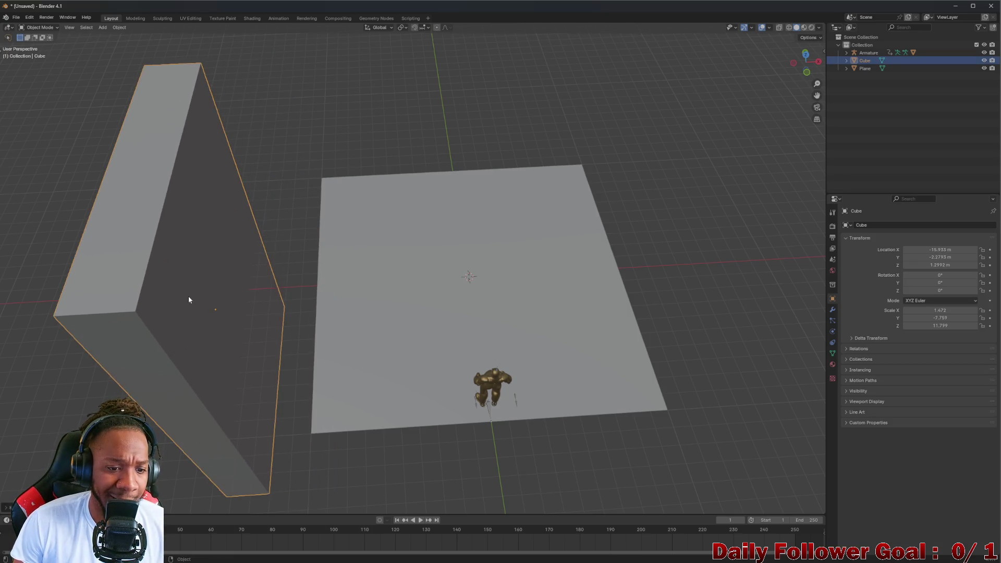
drag(190, 297, 366, 250)
scroll(down, 3)
scroll(up, 3)
Open the Lobby scene in Unity without saving, then resize the window beside Blender
mouse_move(563, 559)
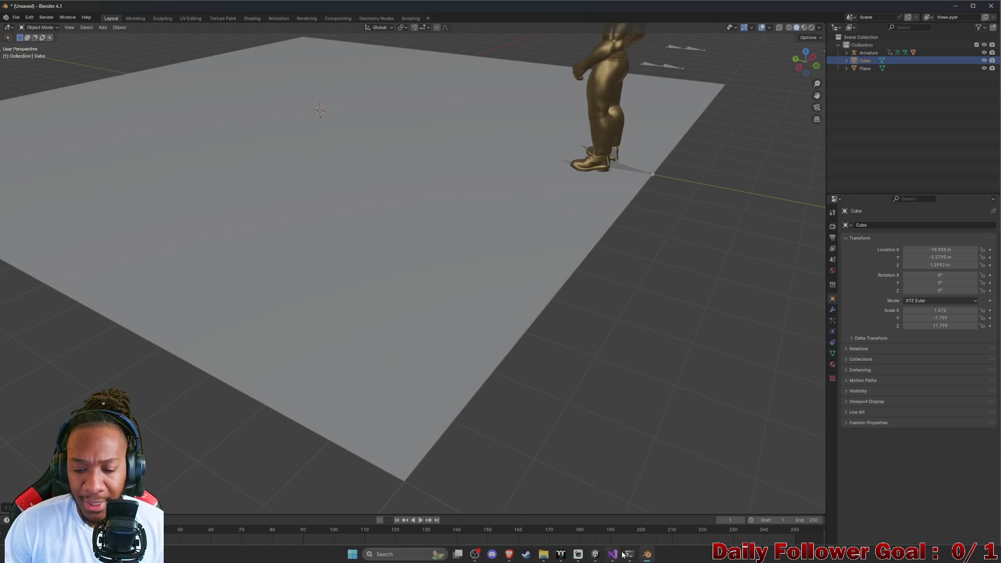
click(615, 554)
click(647, 555)
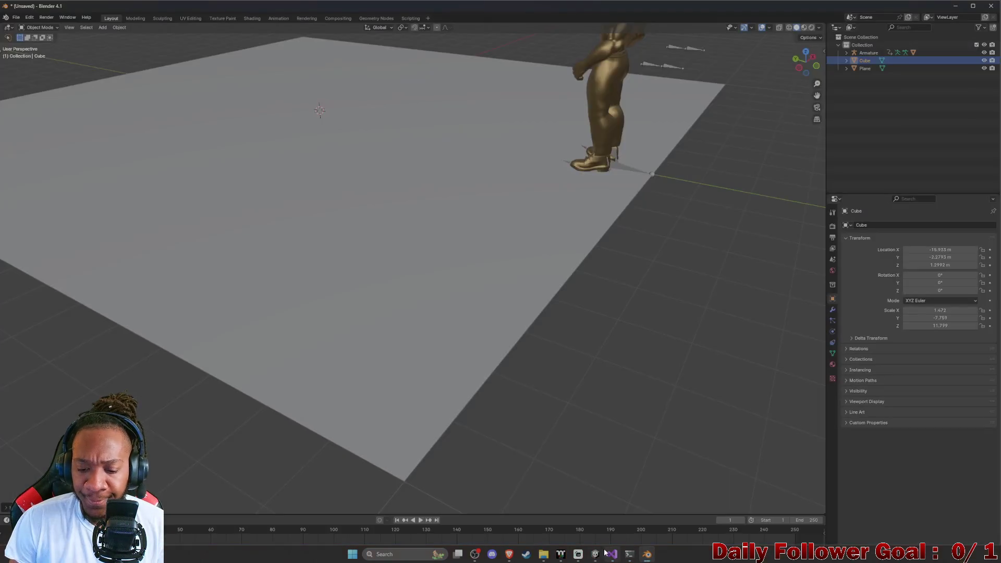
click(595, 554)
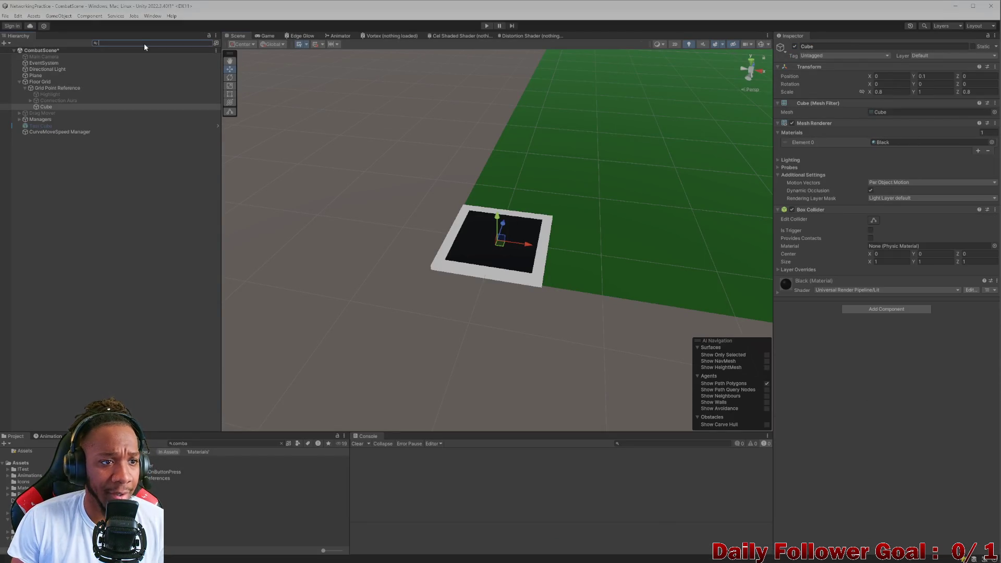
text(a)
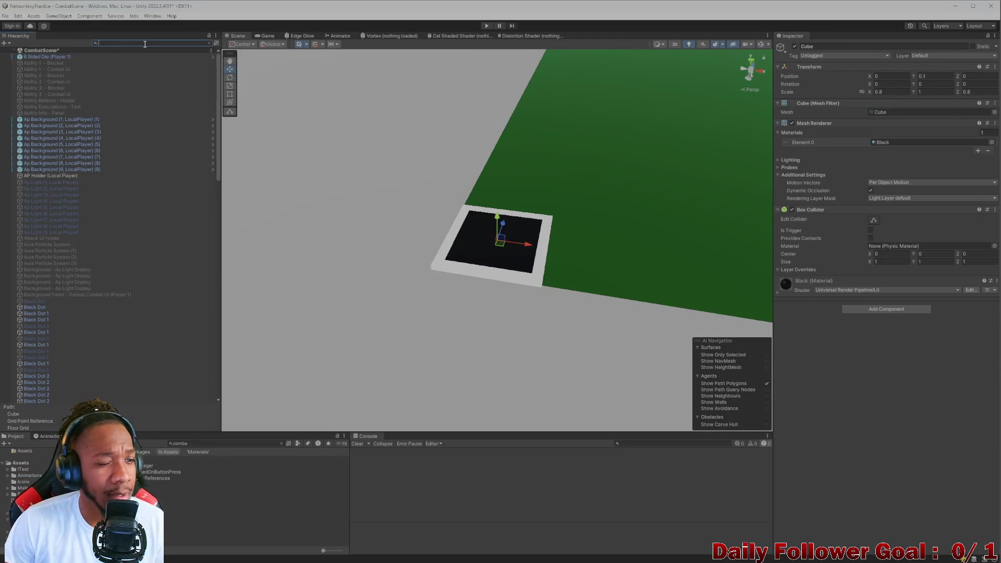
key(BackSpace)
text(lobby)
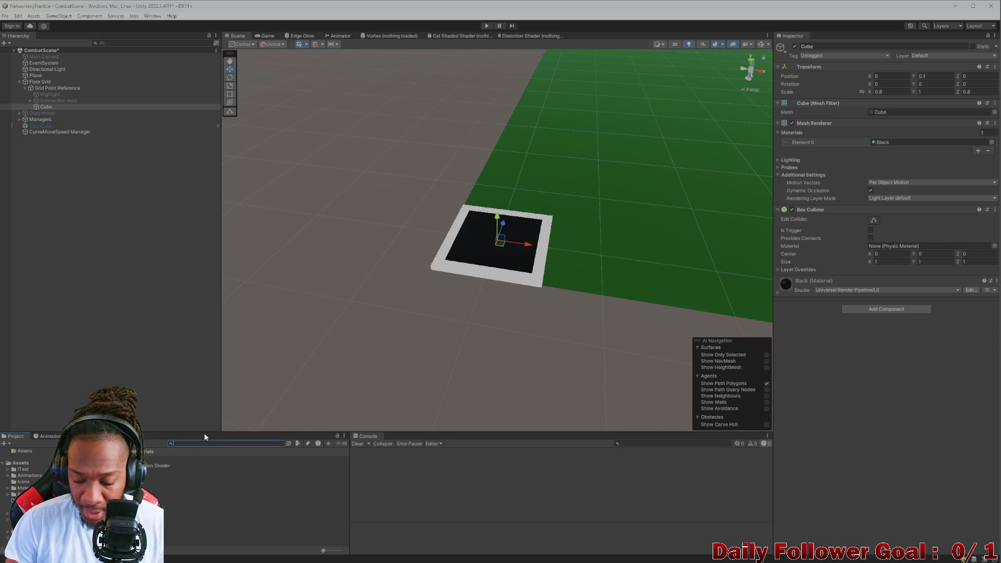
key(Down)
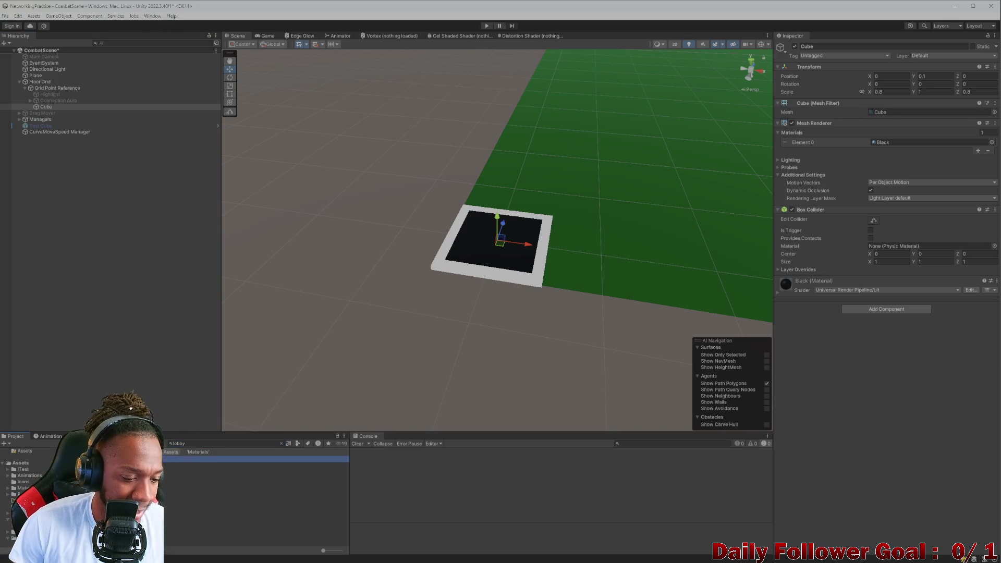
key(Return)
click(523, 303)
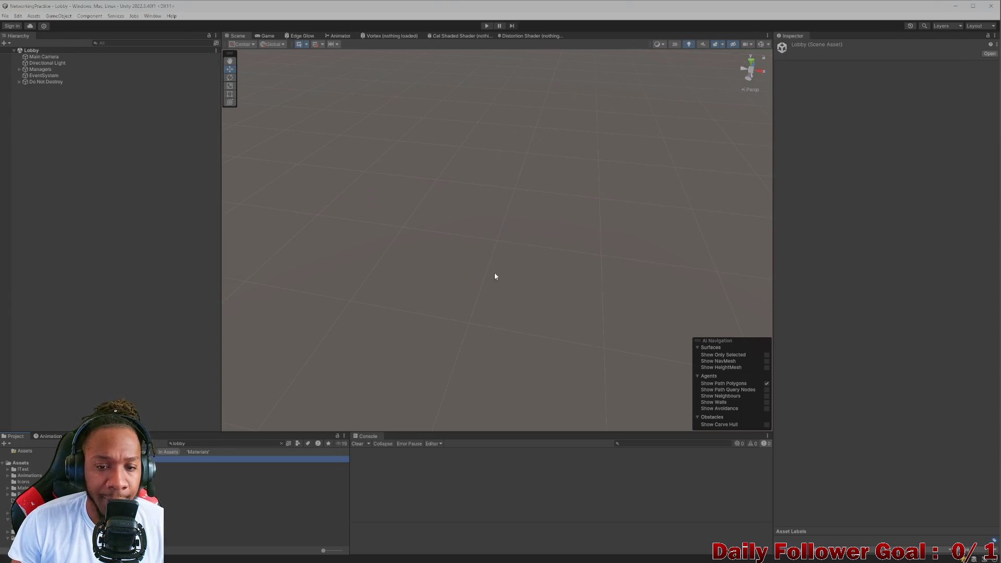
drag(460, 12, 469, 9)
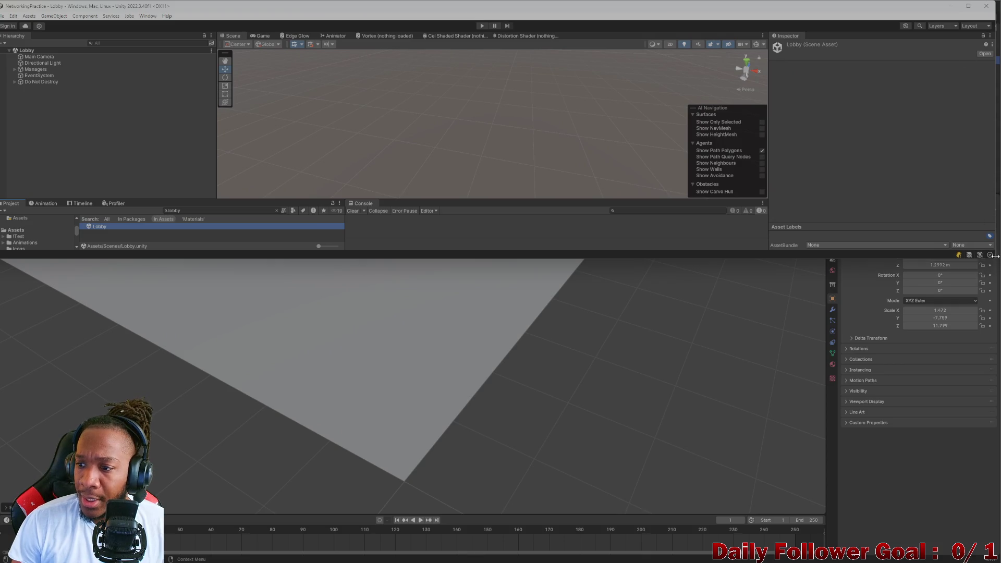
drag(992, 260, 600, 480)
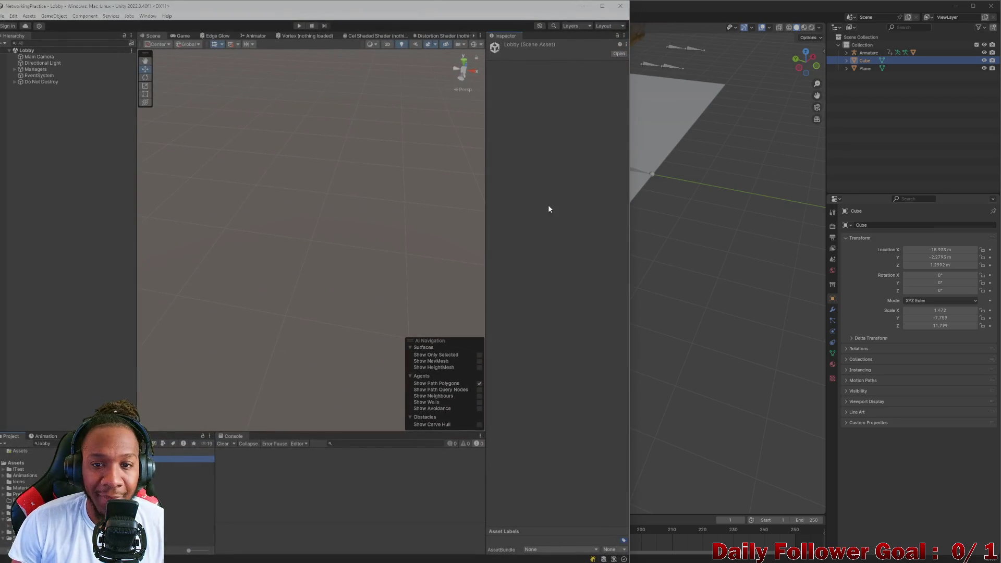
Start Play mode and connect both the editor player and the standalone build player to the lobby
drag(428, 2, 391, 8)
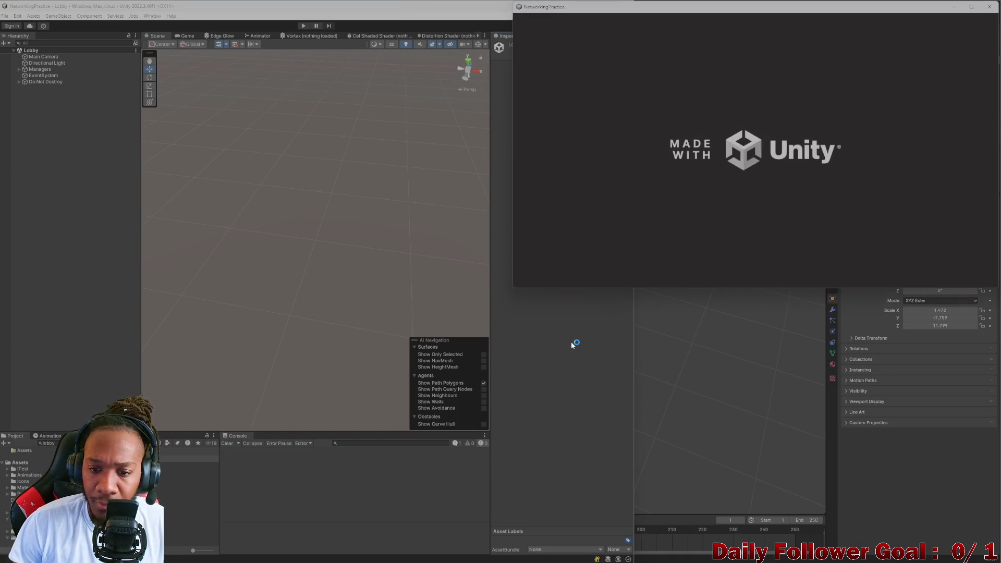
click(303, 26)
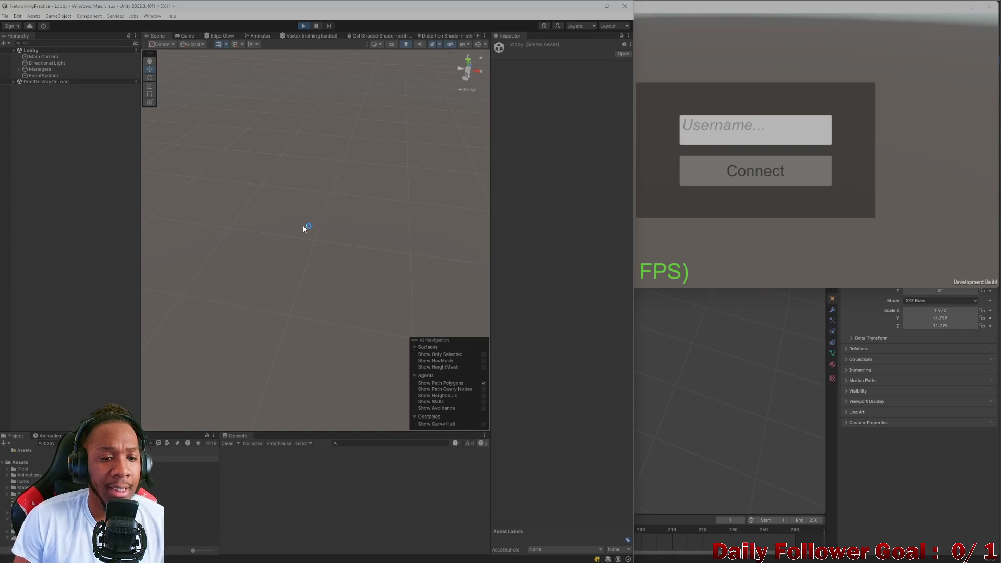
click(312, 261)
click(740, 121)
text(zxcv)
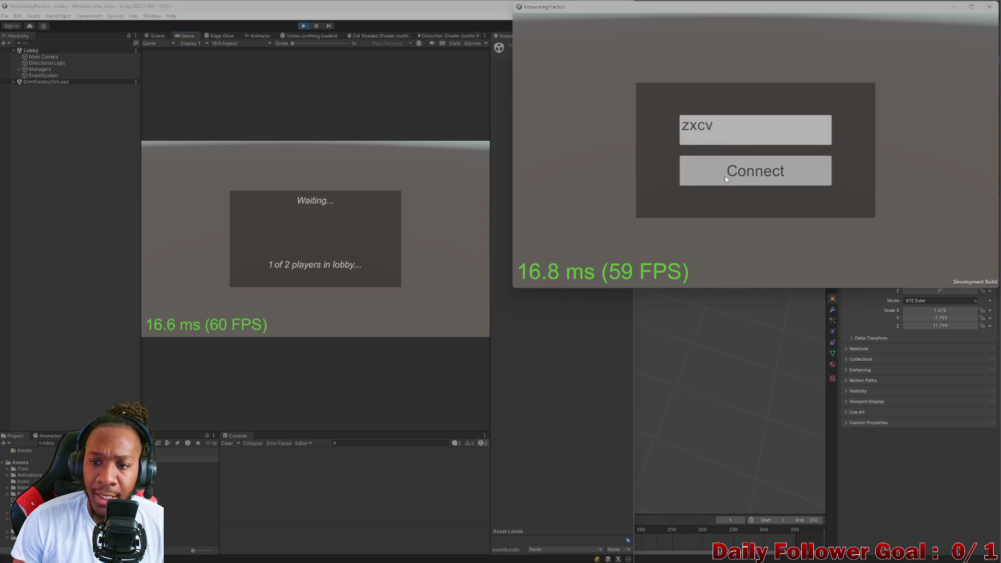
click(724, 175)
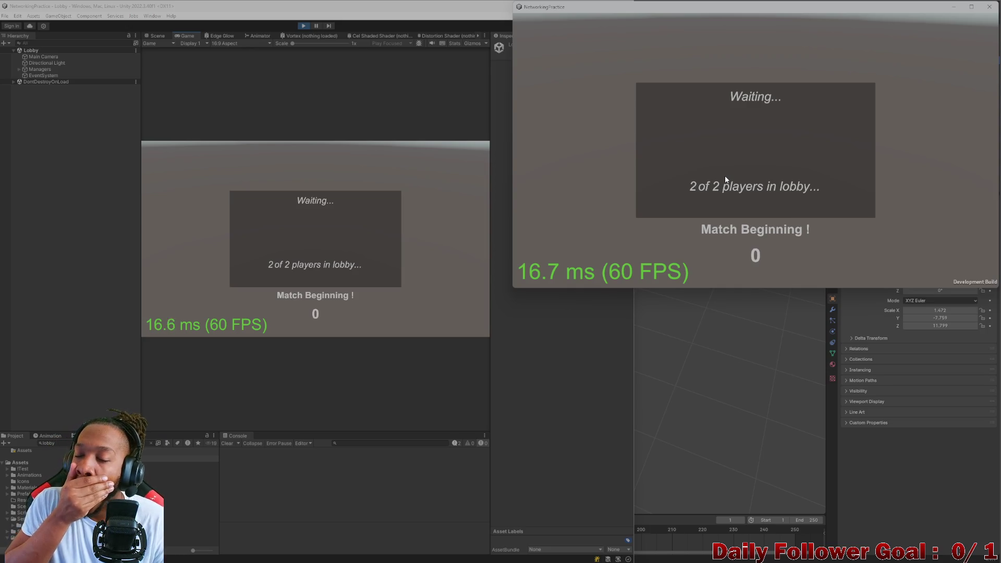
Pick The Brawn for the first player and The Speedster for the second player
click(315, 193)
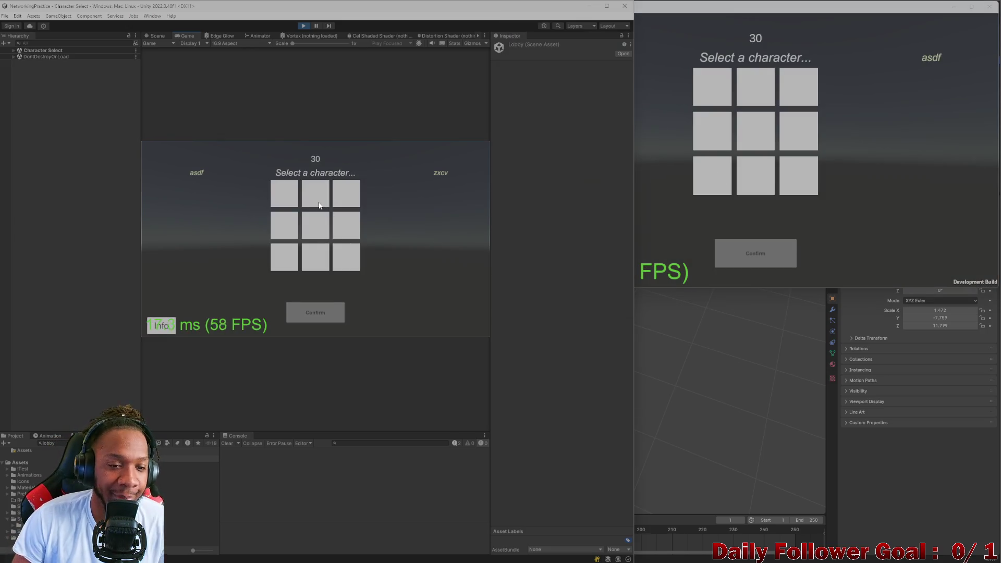
click(328, 313)
click(708, 106)
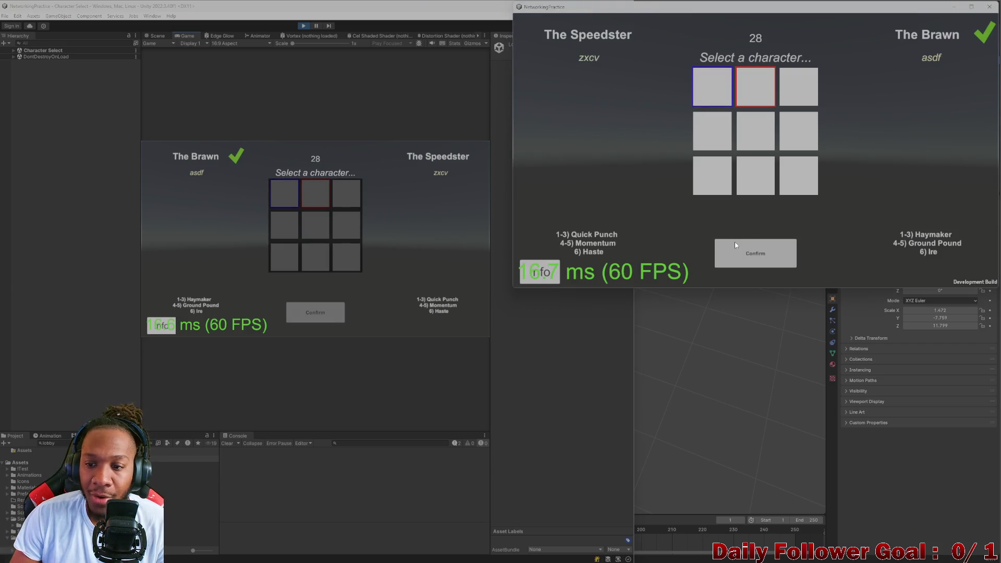
click(736, 245)
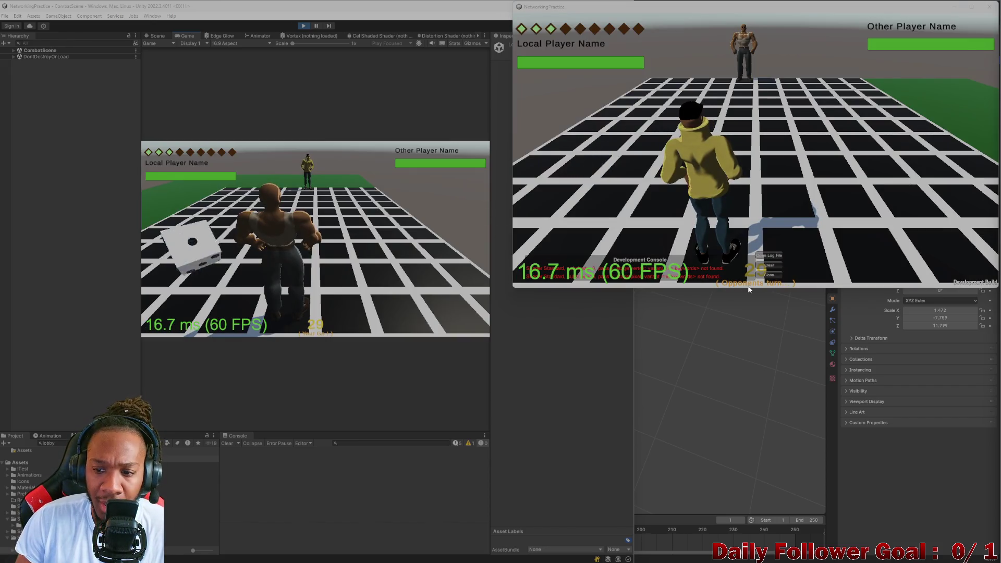
click(769, 275)
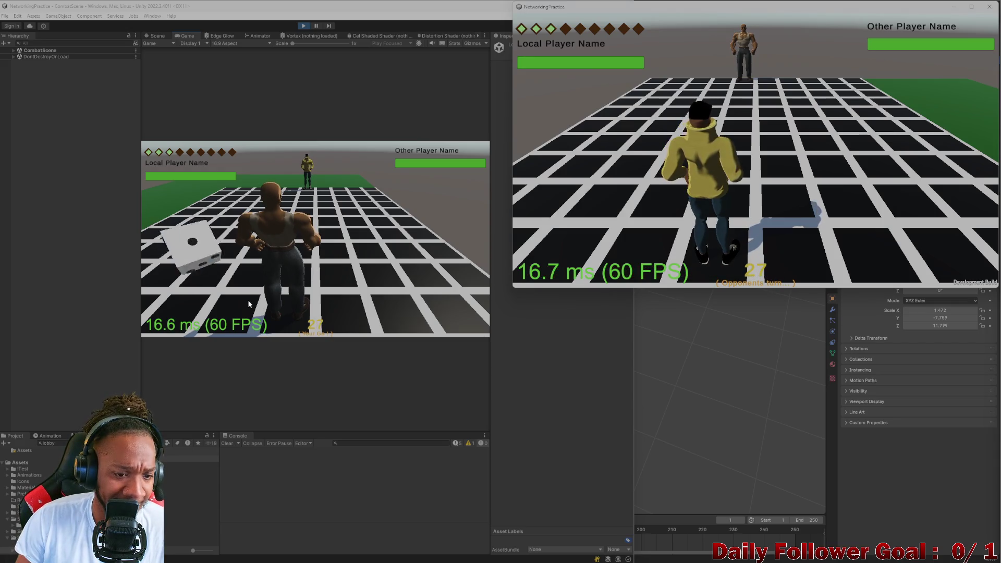
Move the Brawn to a new tile, confirm the move, and end the turn
click(200, 254)
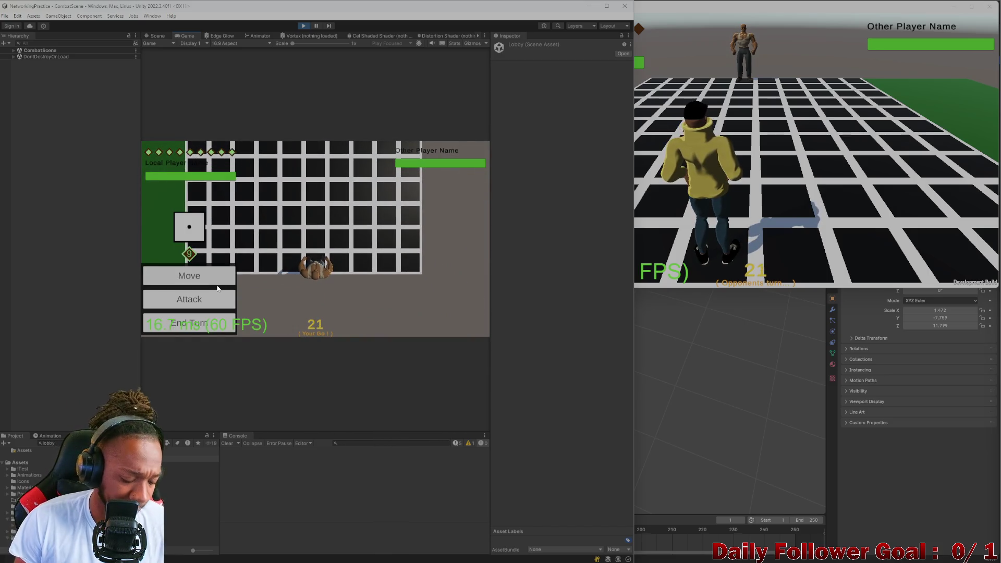
click(213, 279)
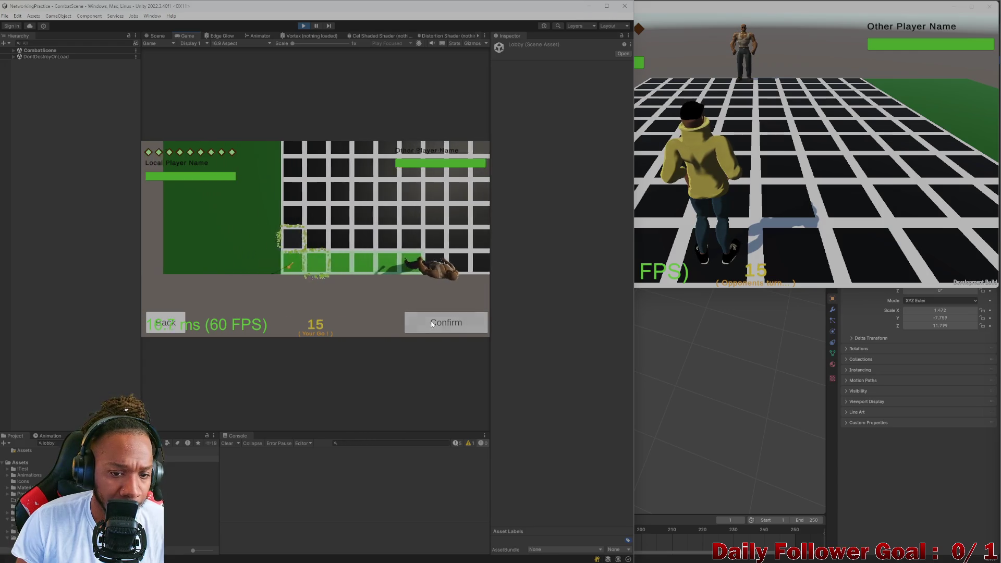
click(422, 323)
click(716, 171)
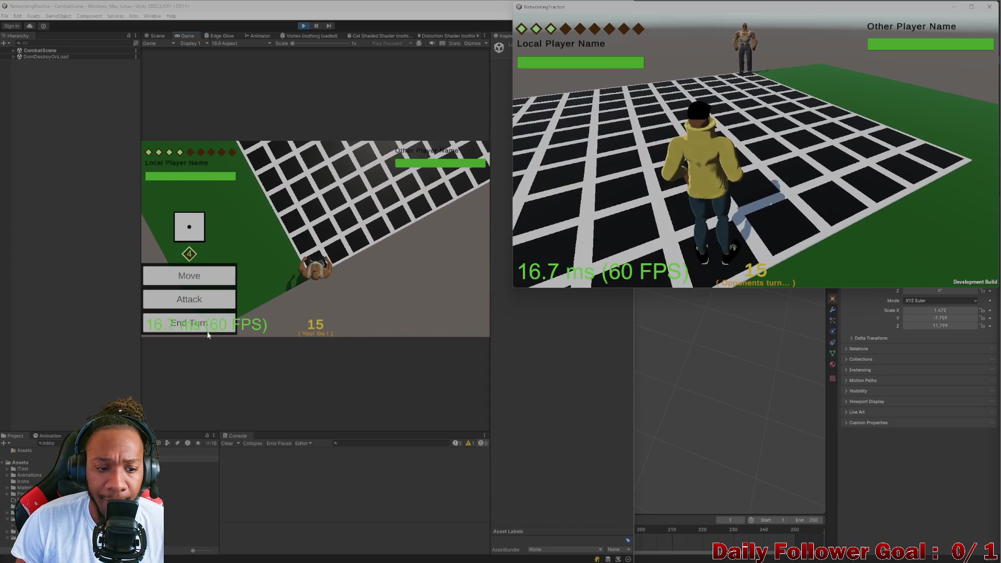
click(202, 324)
click(202, 325)
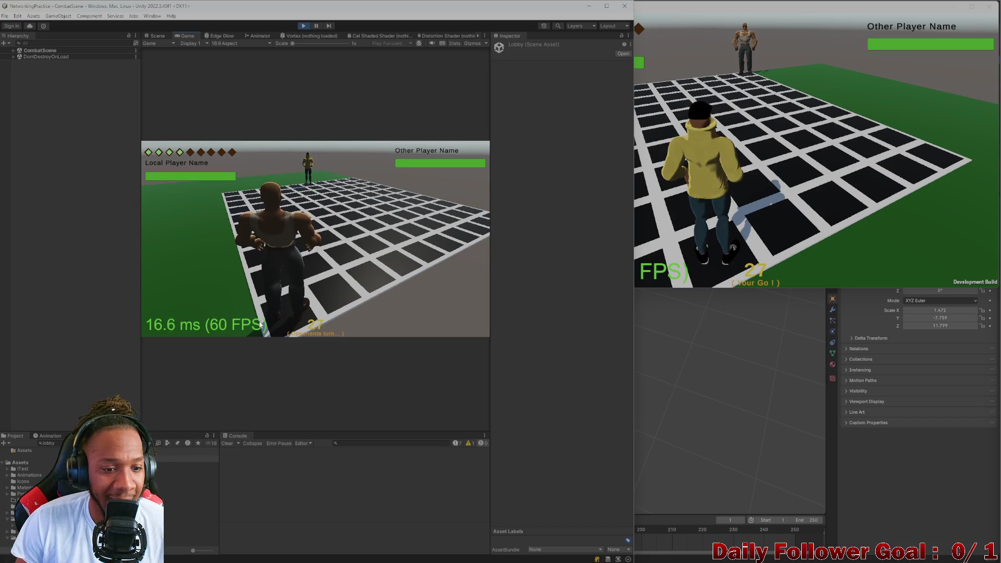
In the Scene view, orbit around the board and inspect the Brawn character and a grid tile
click(157, 36)
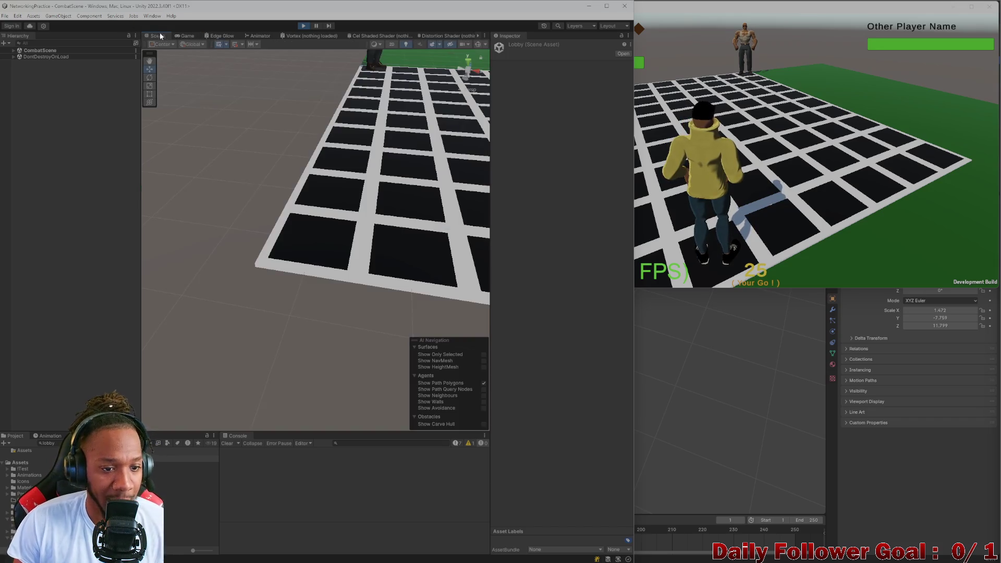
drag(286, 147, 375, 272)
drag(375, 271, 329, 287)
click(354, 230)
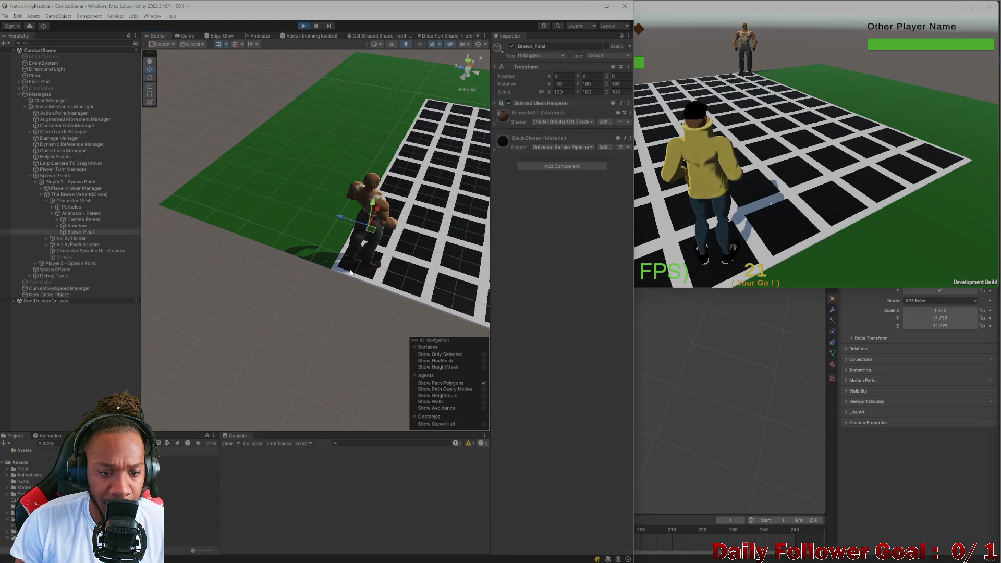
drag(264, 227, 236, 238)
click(275, 252)
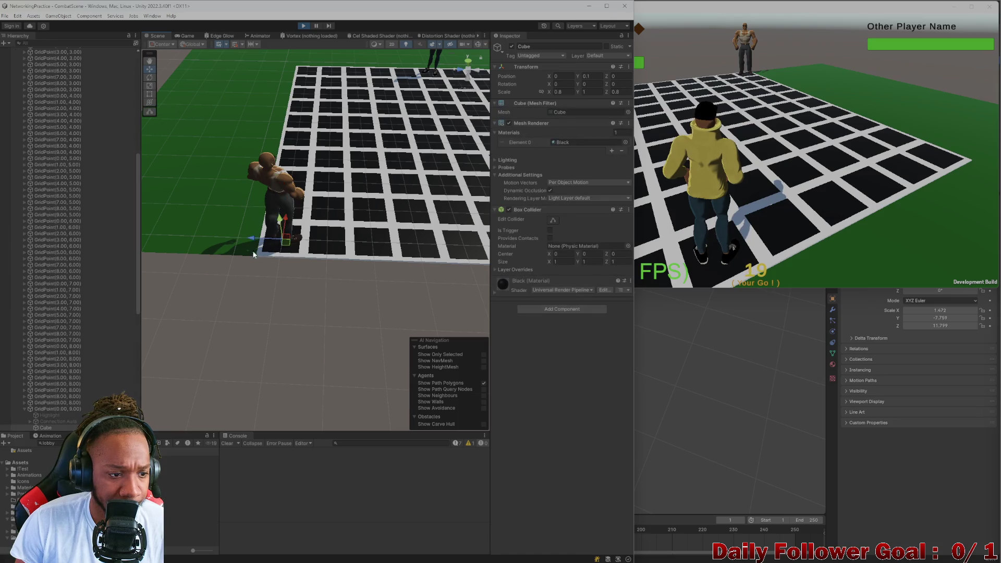
Collapse the Floor Grid in the Hierarchy and select the green ground Plane
scroll(up, 3)
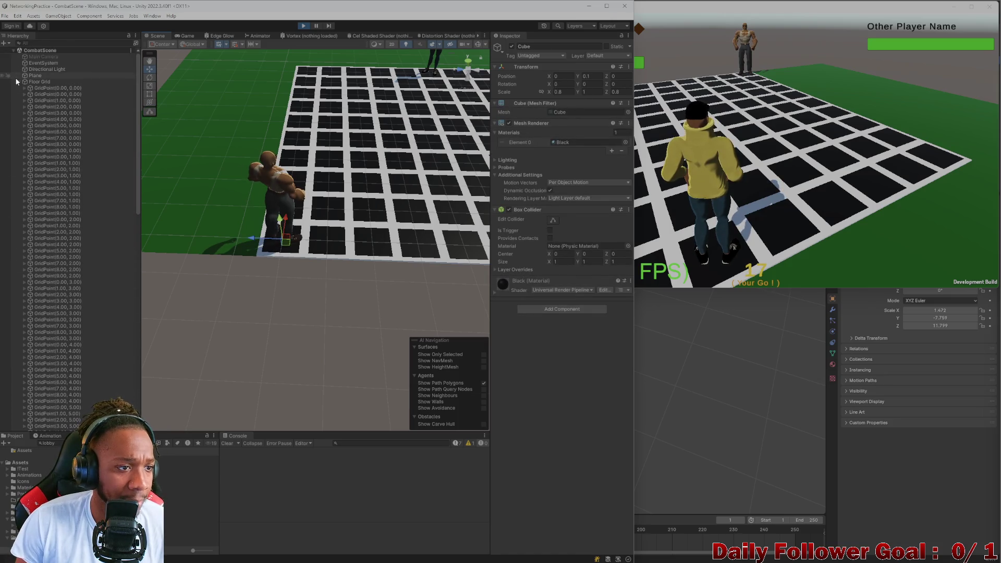
click(19, 82)
click(33, 343)
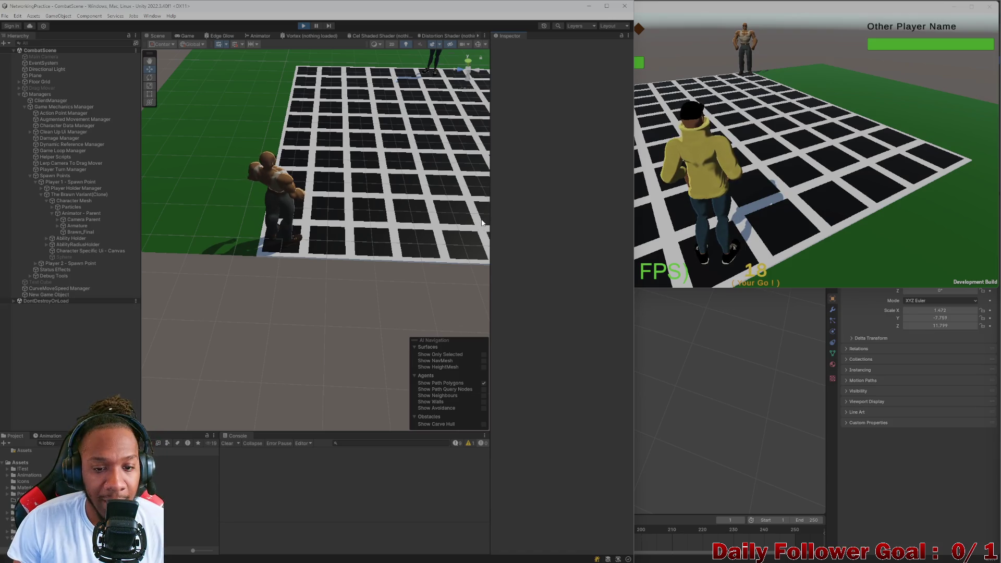
click(224, 159)
drag(232, 170, 252, 239)
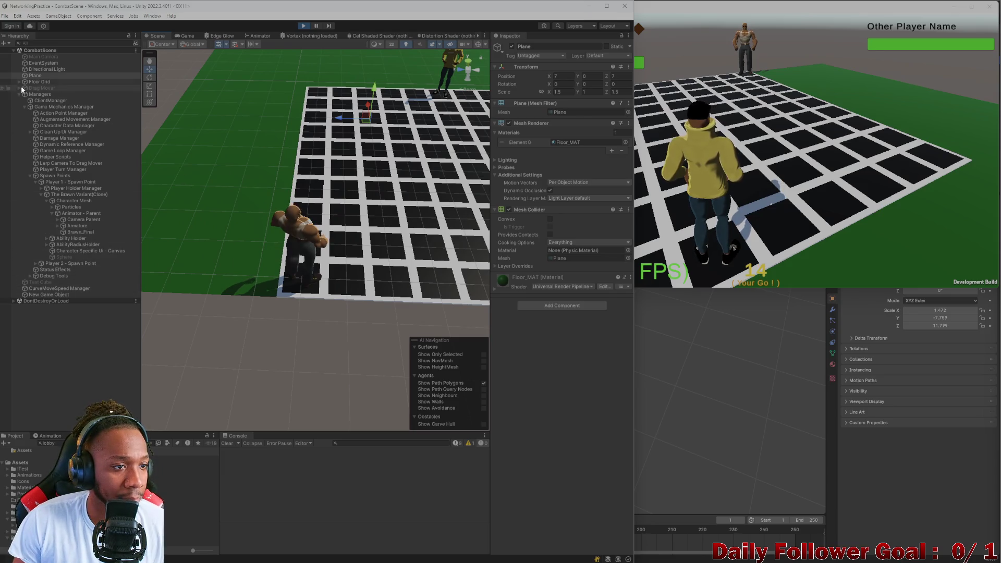
Add a new Cube via 3D Object and move it to the top level of the Hierarchy
right_click(40, 77)
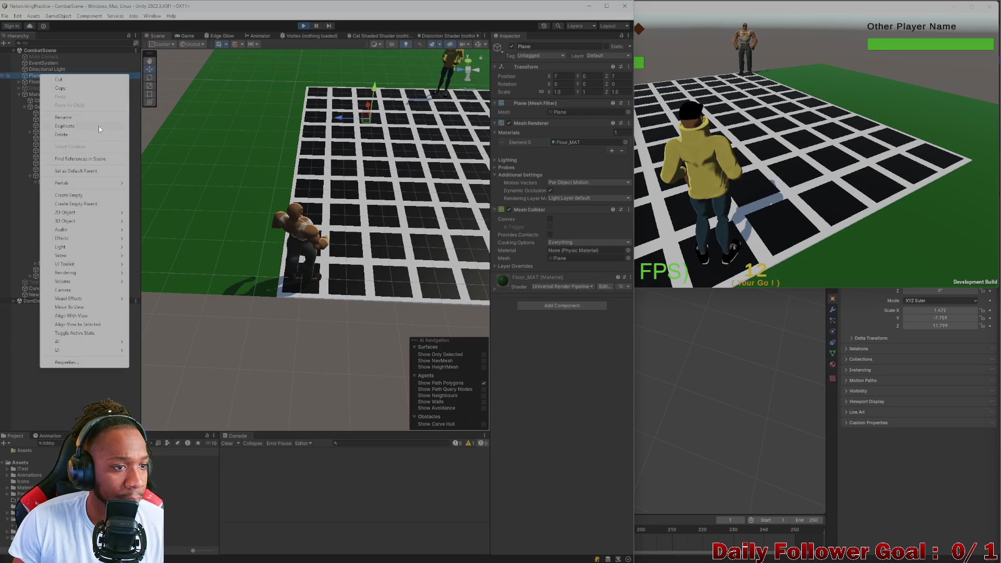
mouse_move(78, 222)
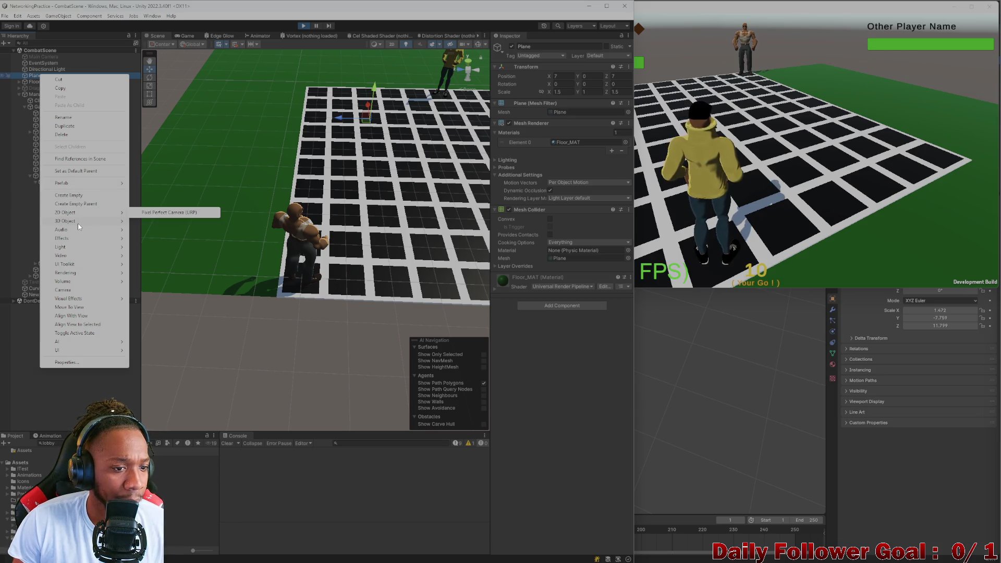
click(155, 221)
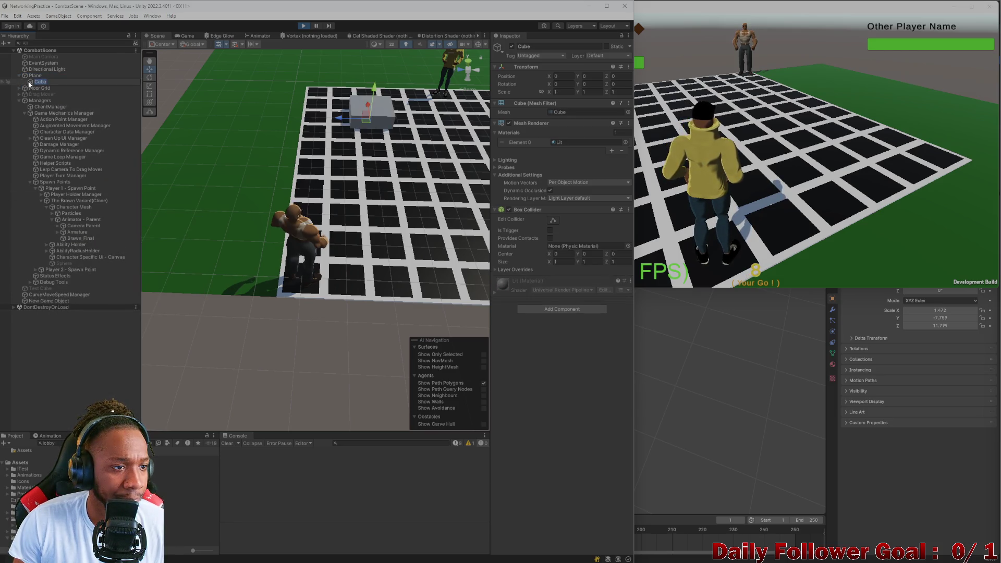
key(Return)
drag(35, 75, 35, 74)
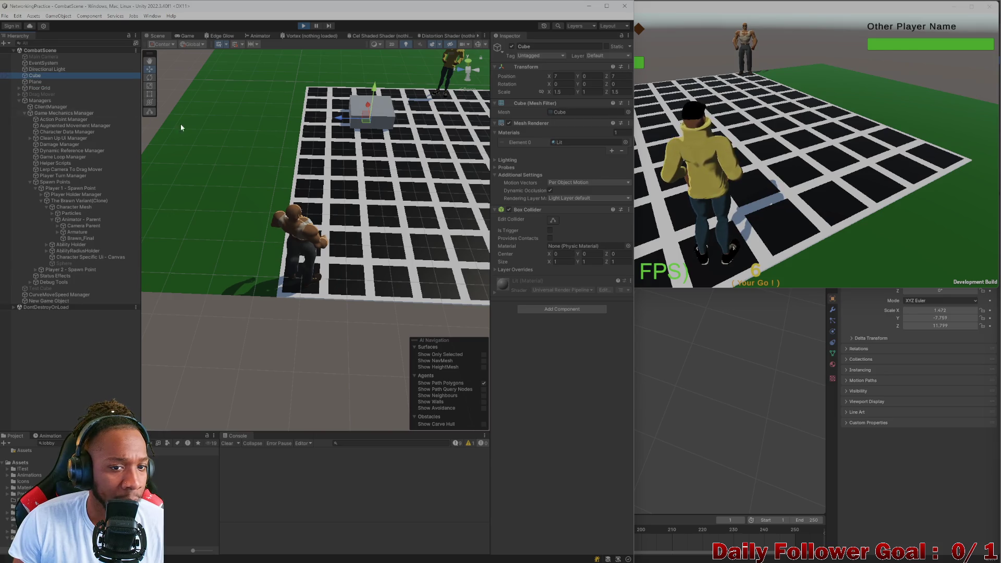
Place the cube at 3.05, 0, 10.25 as a tall wall (7.56 × 11.395 × 1.5) and check it in-game
drag(333, 120, 260, 162)
scroll(down, 3)
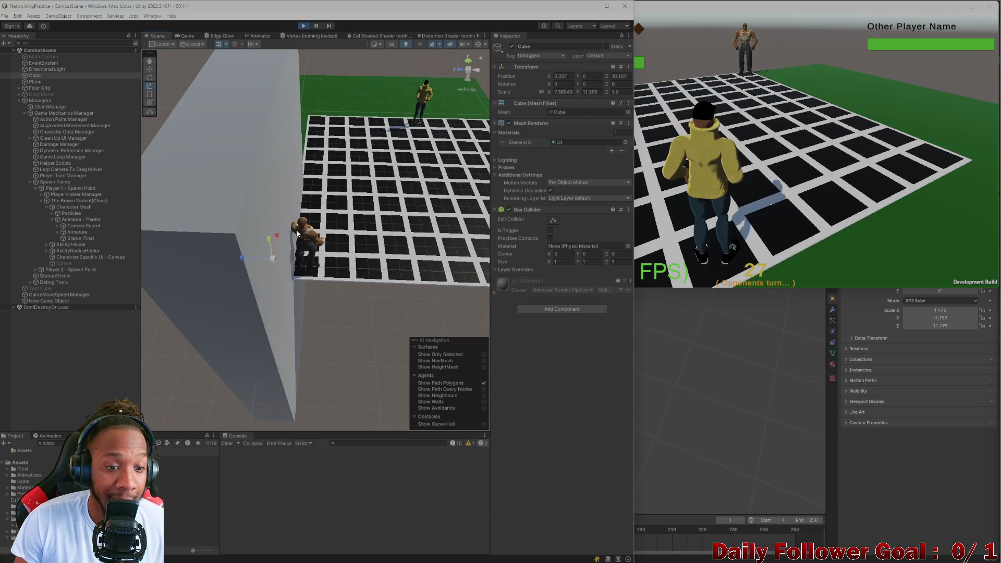
drag(297, 233, 243, 259)
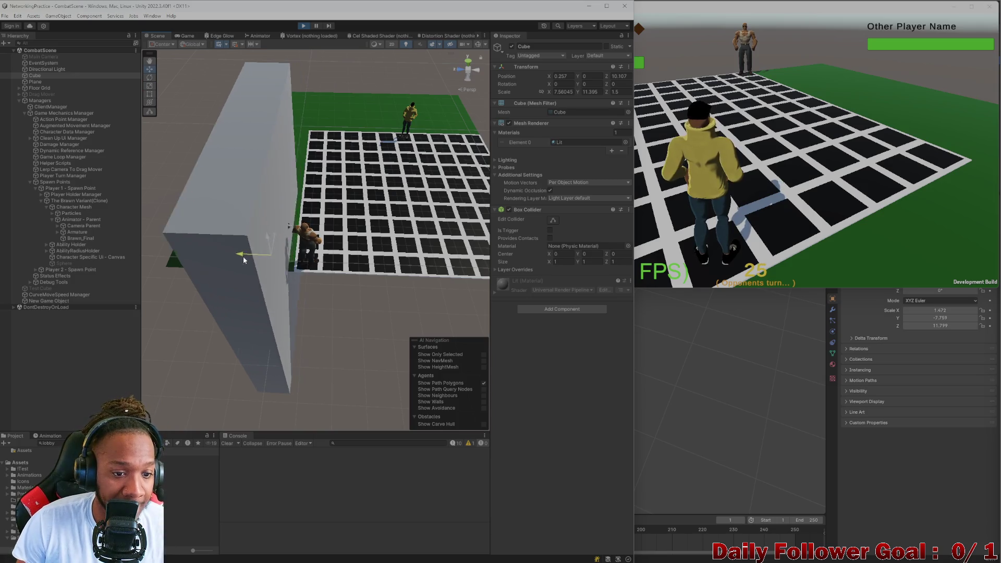
drag(243, 259, 252, 261)
drag(286, 232, 293, 189)
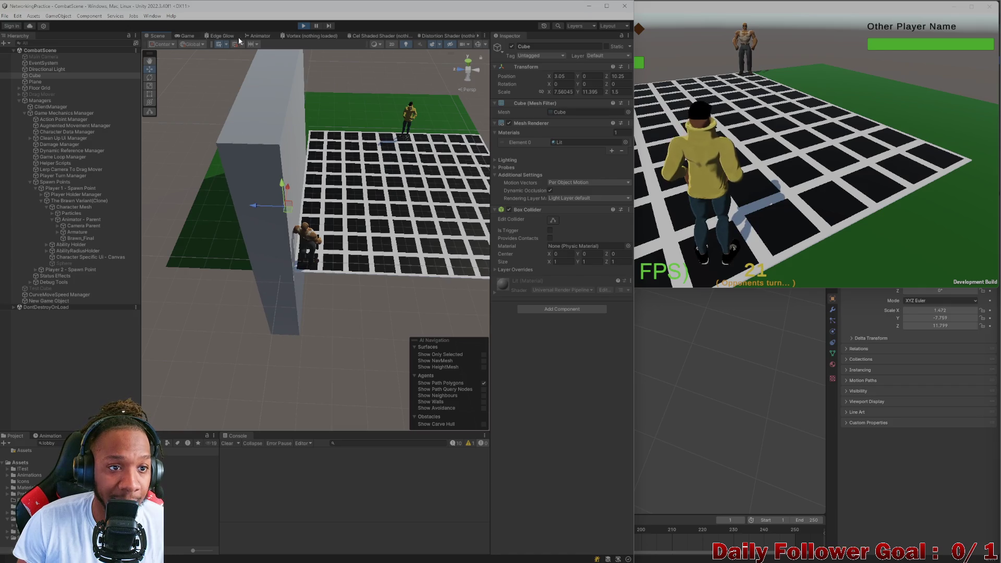
click(186, 36)
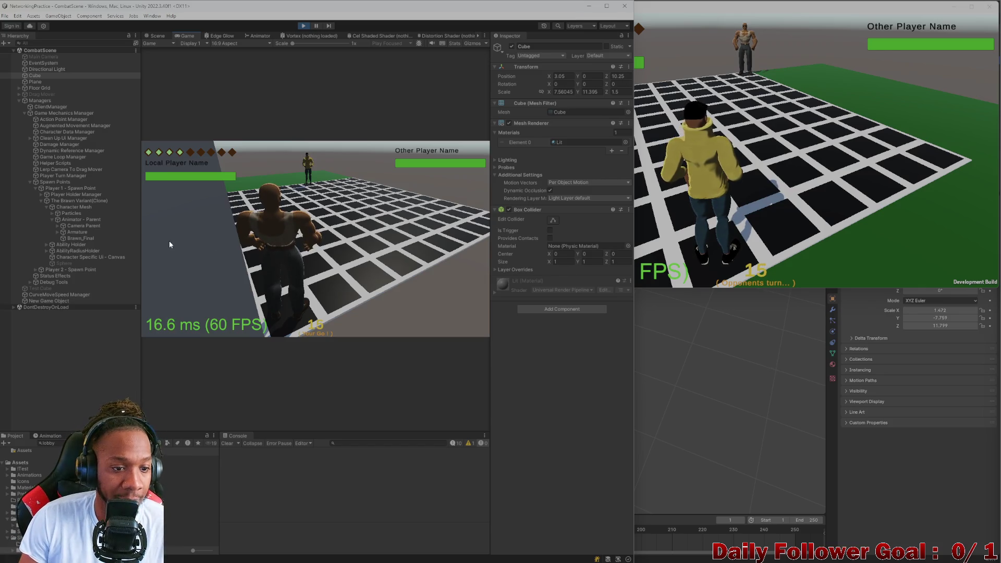
Drag the wall's Z arrow to push it farther from the board
click(686, 164)
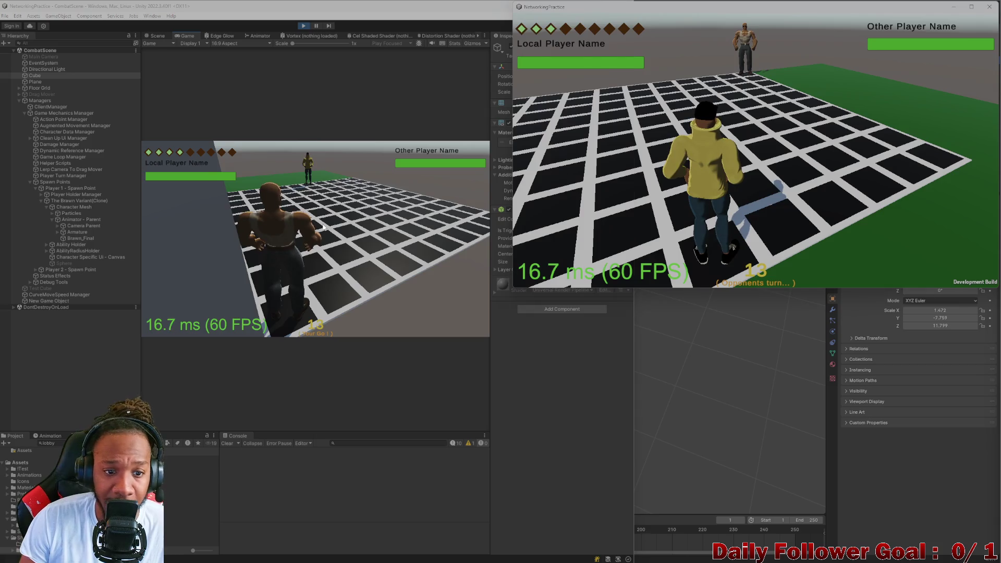
click(323, 226)
click(157, 36)
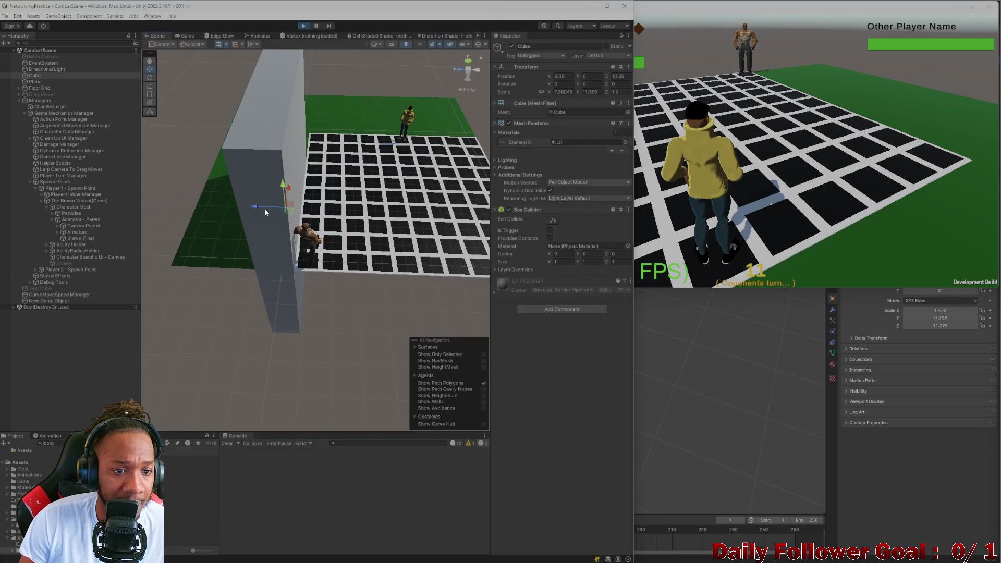
drag(265, 208, 239, 209)
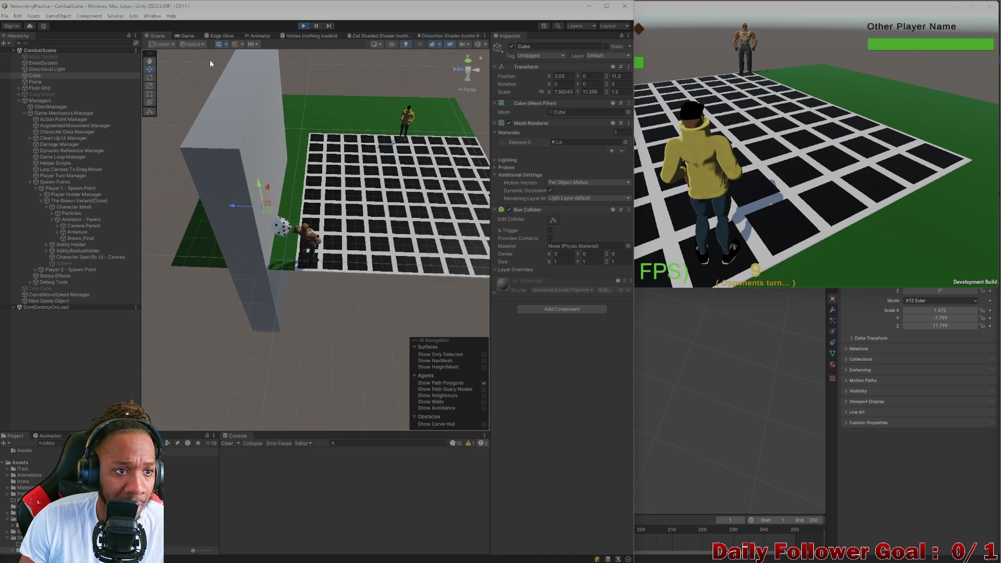
In the running game, choose Move and confirm the character's new tile
click(186, 35)
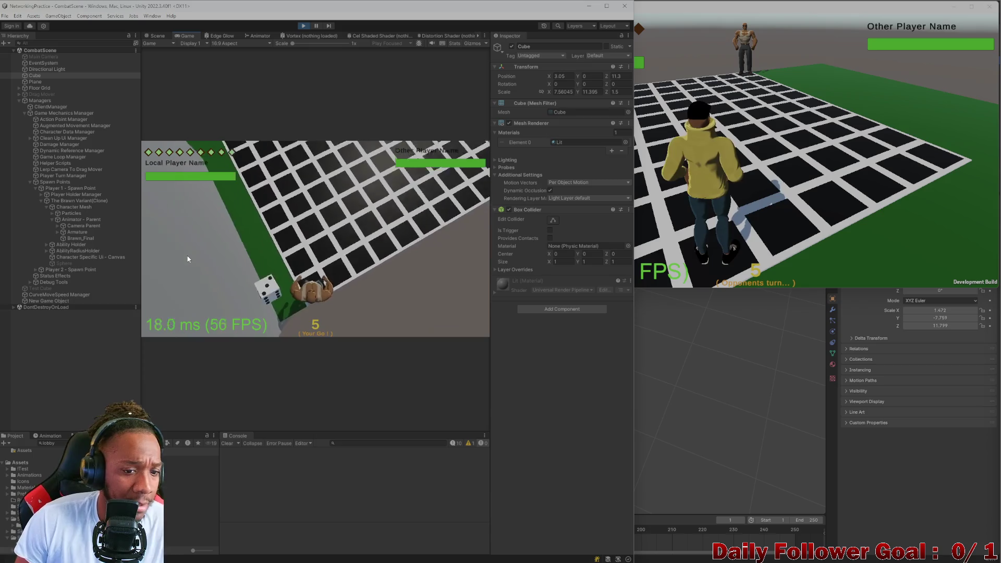
click(201, 279)
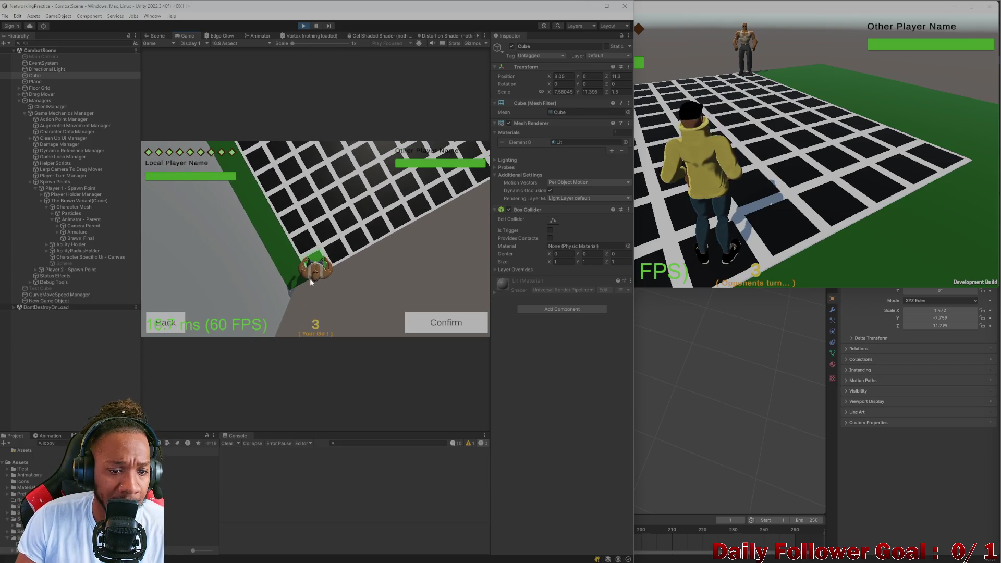
click(436, 320)
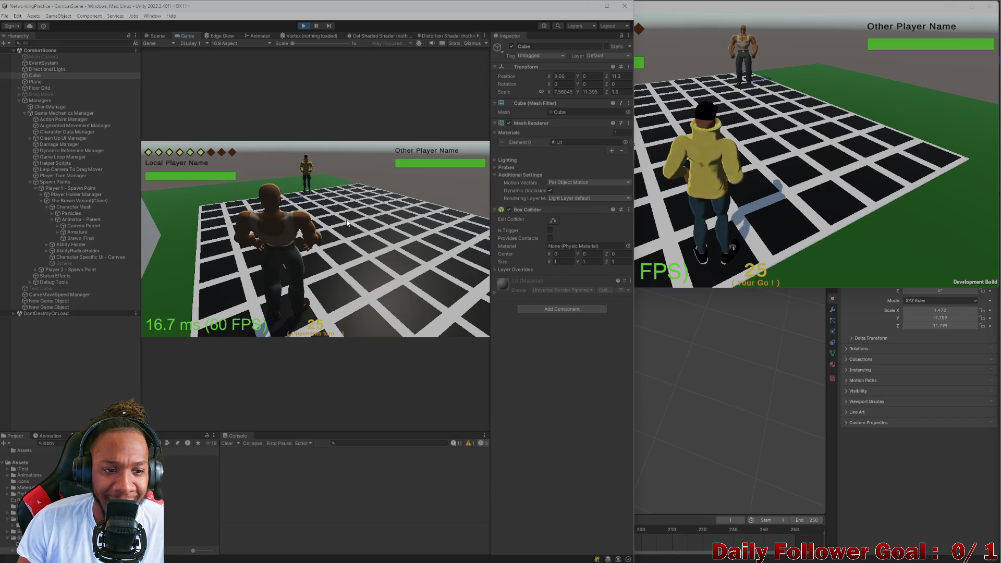
Enlarge the game build window, then switch to Blender and orbit around the plane
click(560, 184)
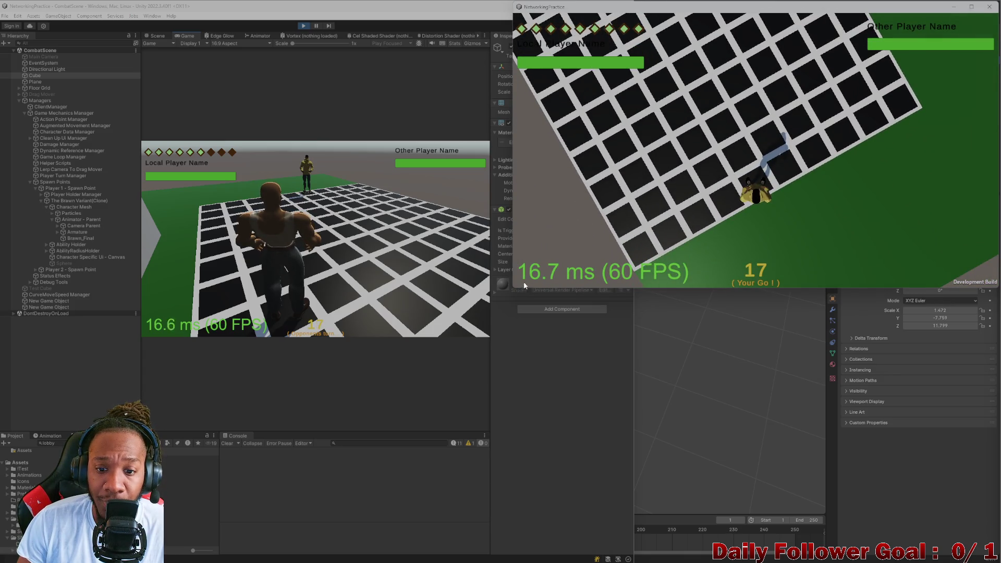
drag(516, 288, 475, 308)
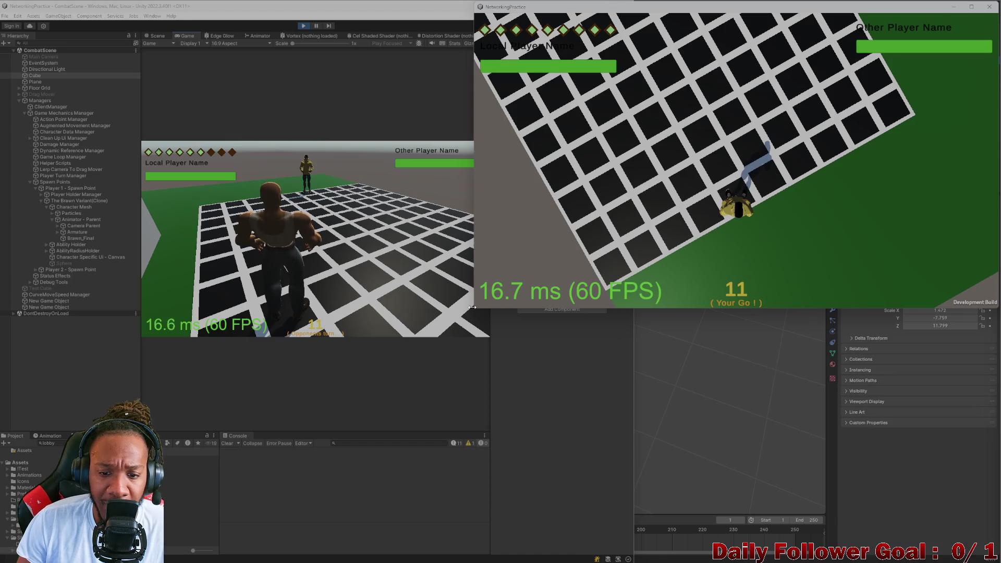
key(alt+Tab)
drag(324, 380, 299, 217)
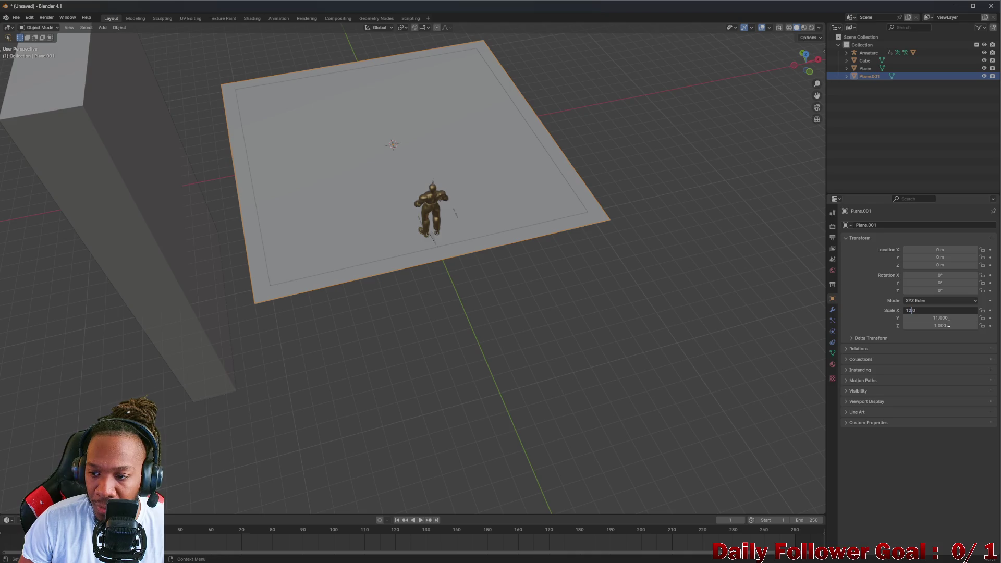
key(Return)
click(936, 319)
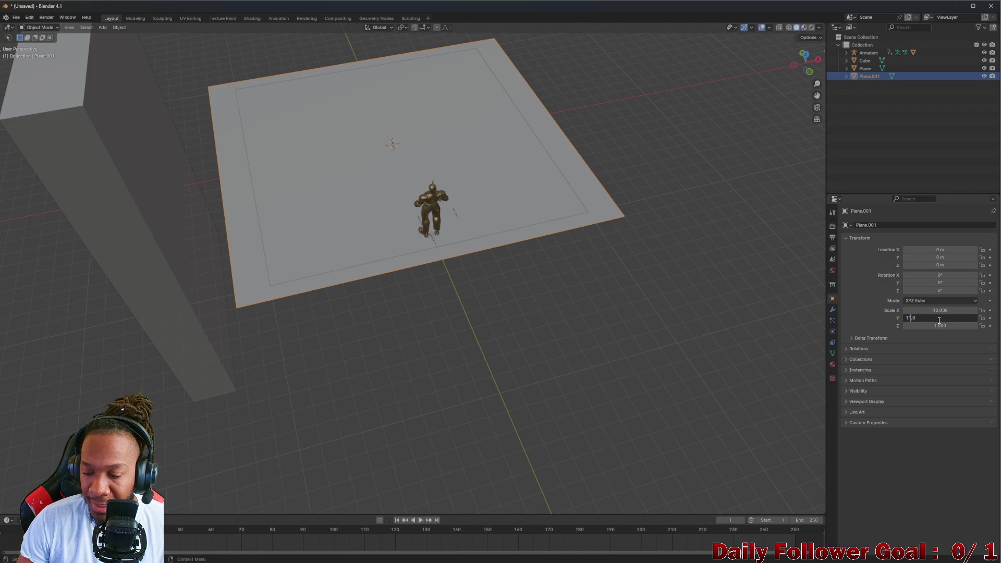
text(12)
key(Return)
scroll(up, 3)
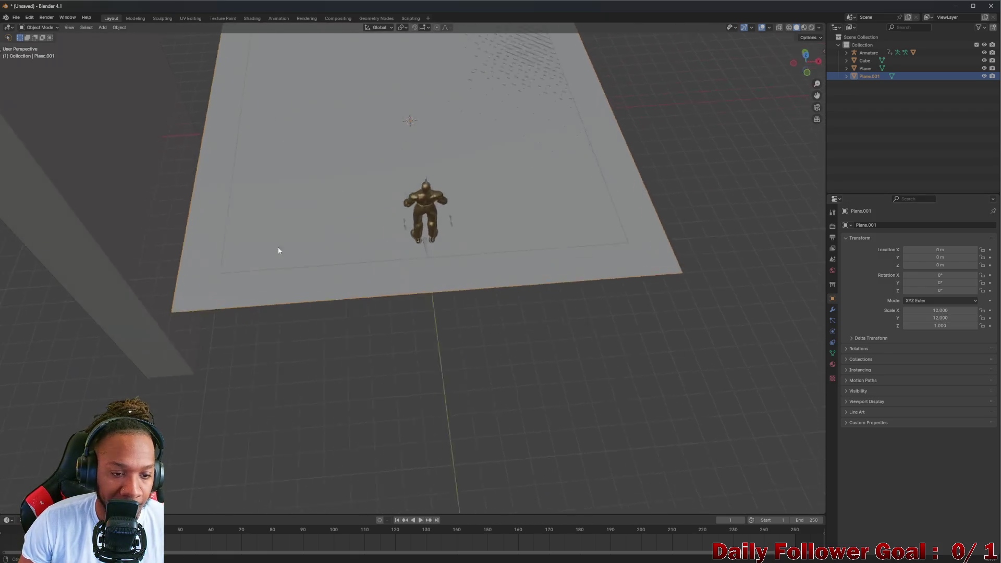
drag(291, 253, 291, 286)
scroll(down, 3)
drag(340, 252, 349, 234)
scroll(up, 3)
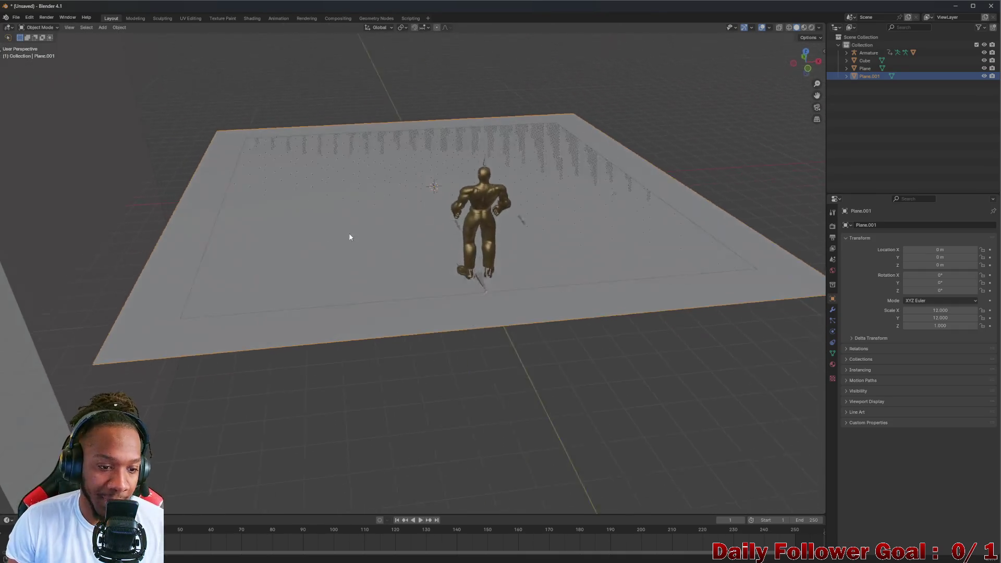
scroll(up, 3)
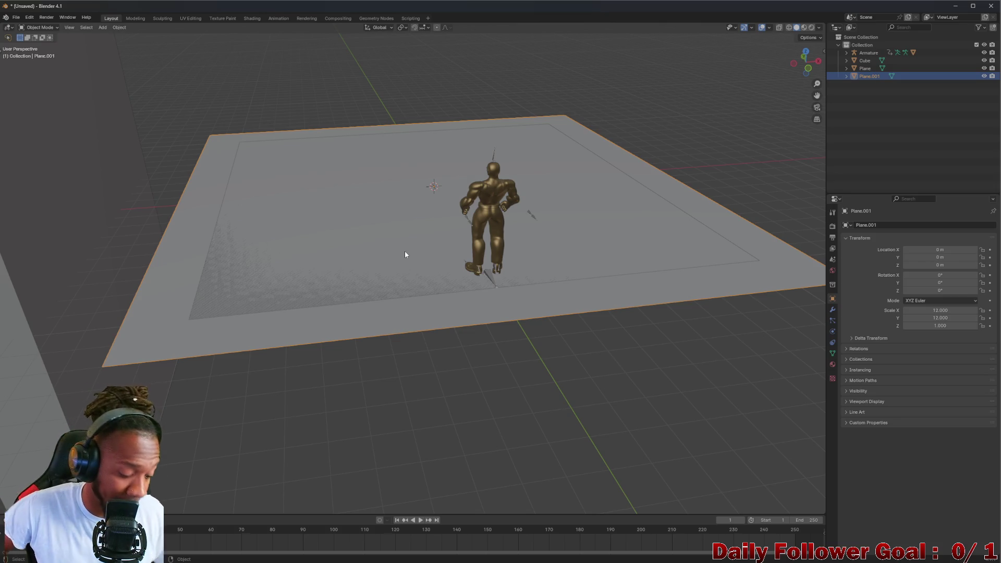
drag(399, 271, 367, 265)
drag(398, 237, 407, 266)
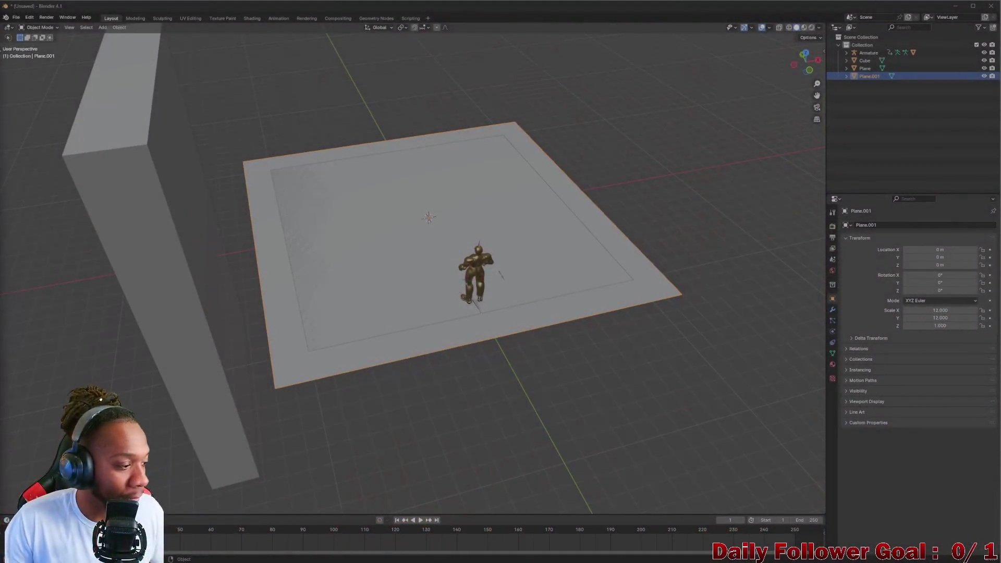
drag(351, 361, 521, 326)
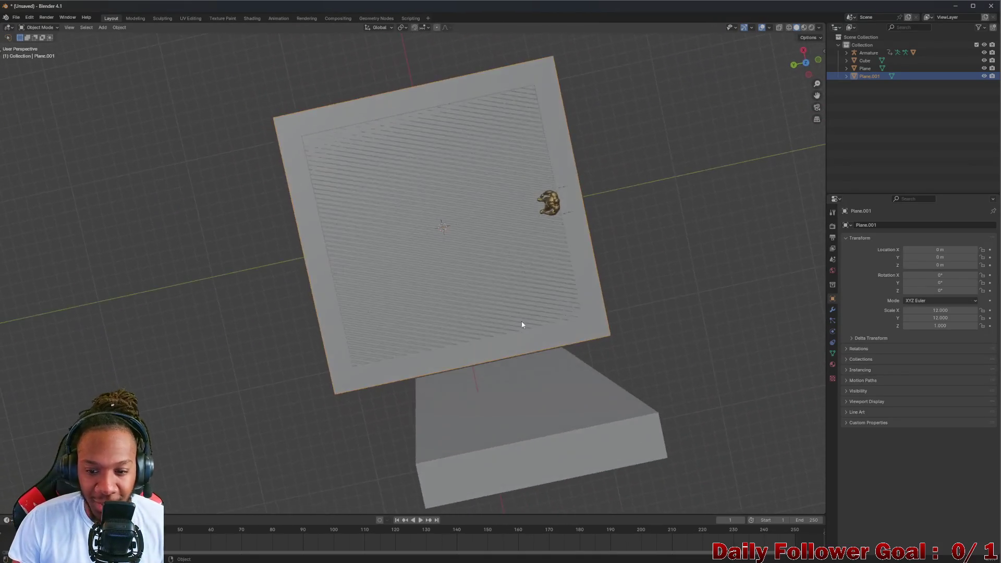
scroll(up, 3)
scroll(down, 3)
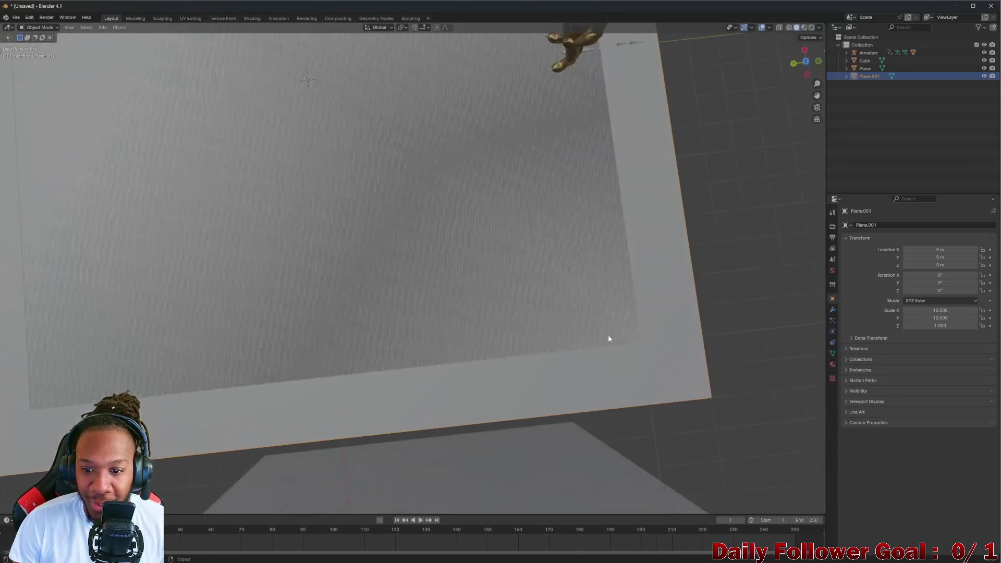
drag(608, 340, 385, 296)
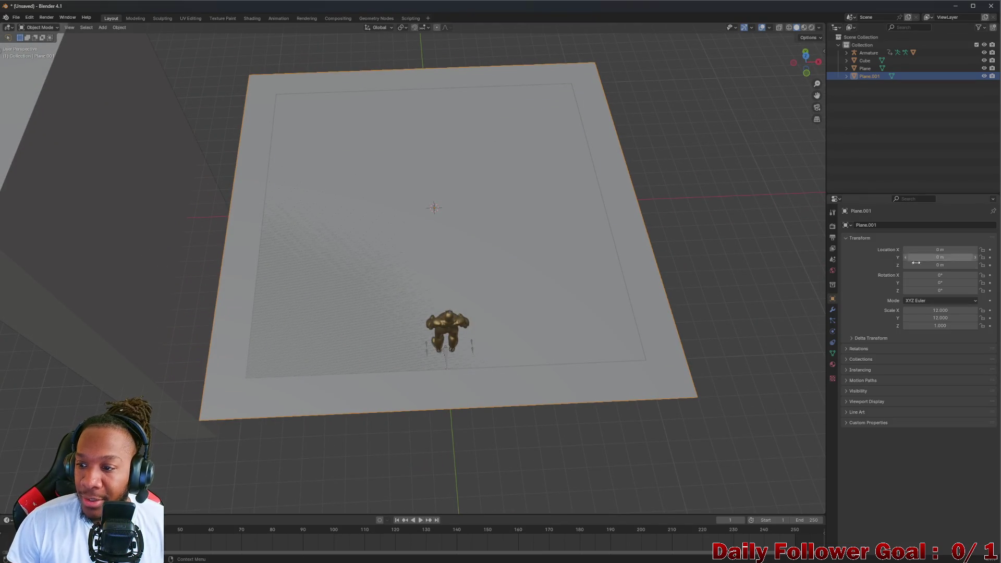
Set Plane.001's Location Z to -0.1 m and orbit to confirm it sits beneath the floor
drag(573, 279, 557, 284)
scroll(up, 3)
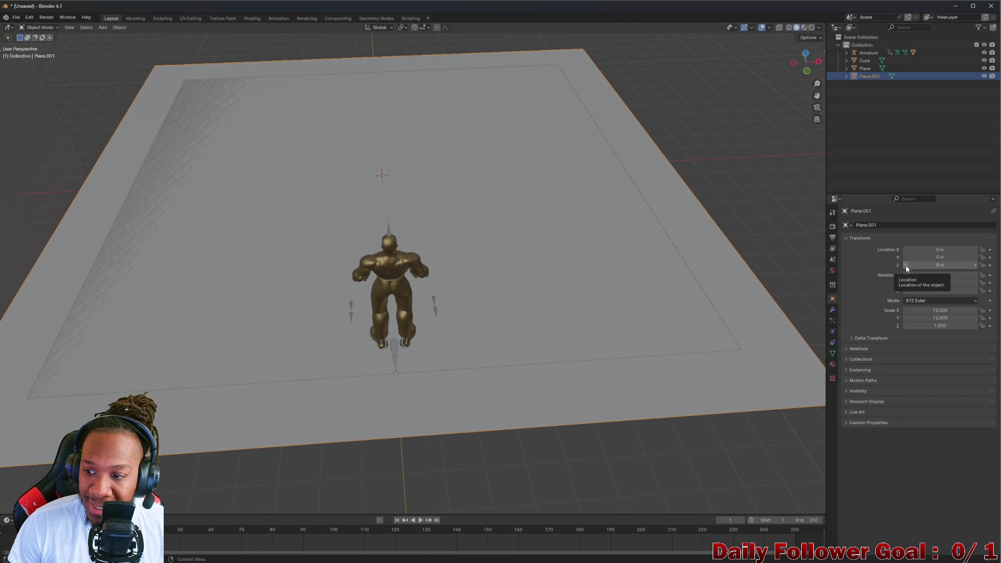
drag(906, 265, 970, 270)
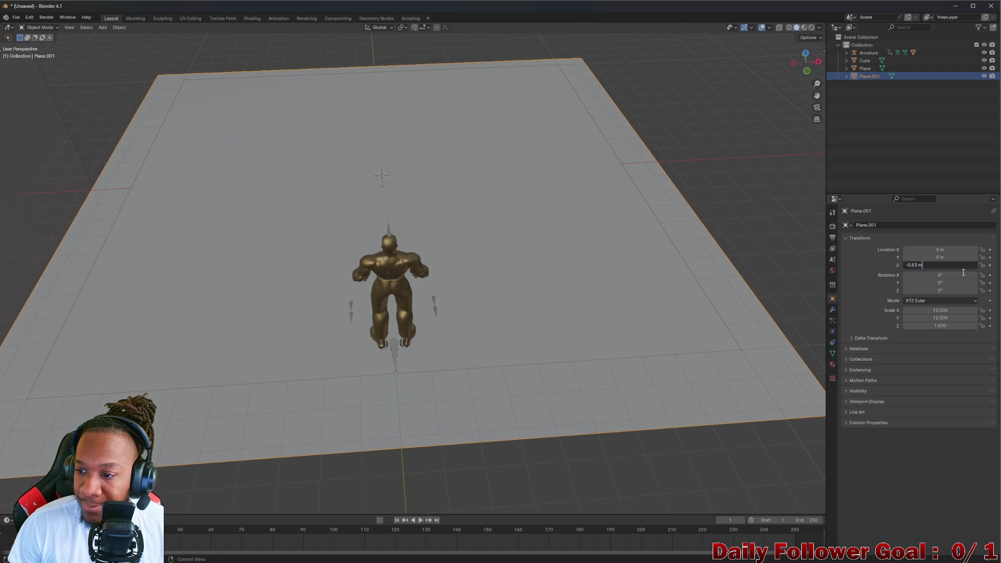
key(Return)
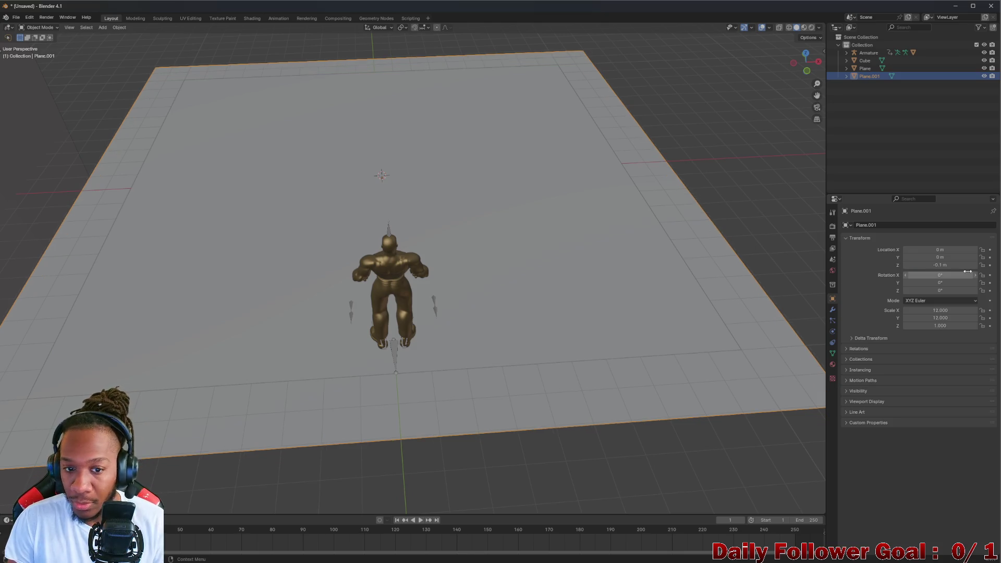
scroll(down, 3)
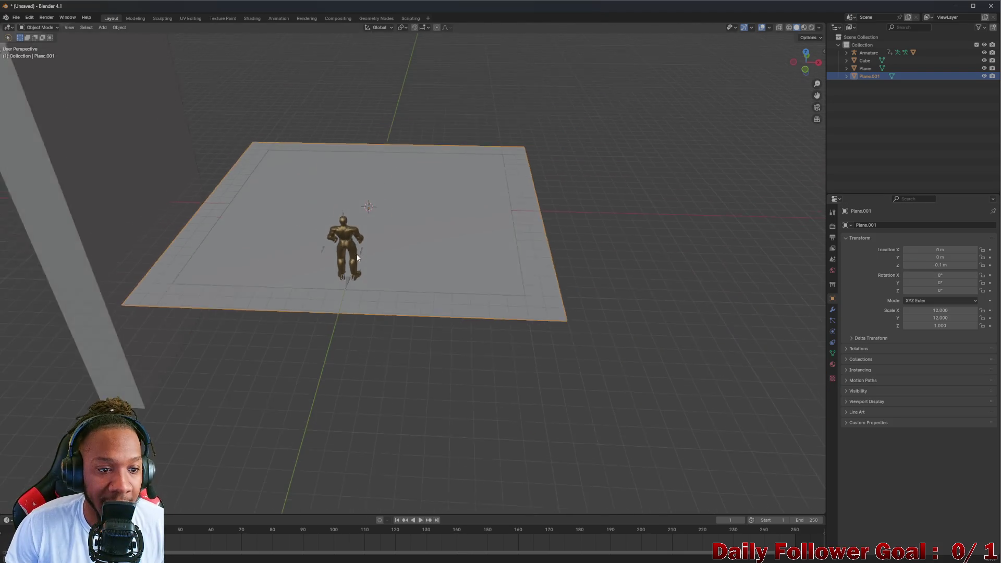
drag(346, 247, 336, 287)
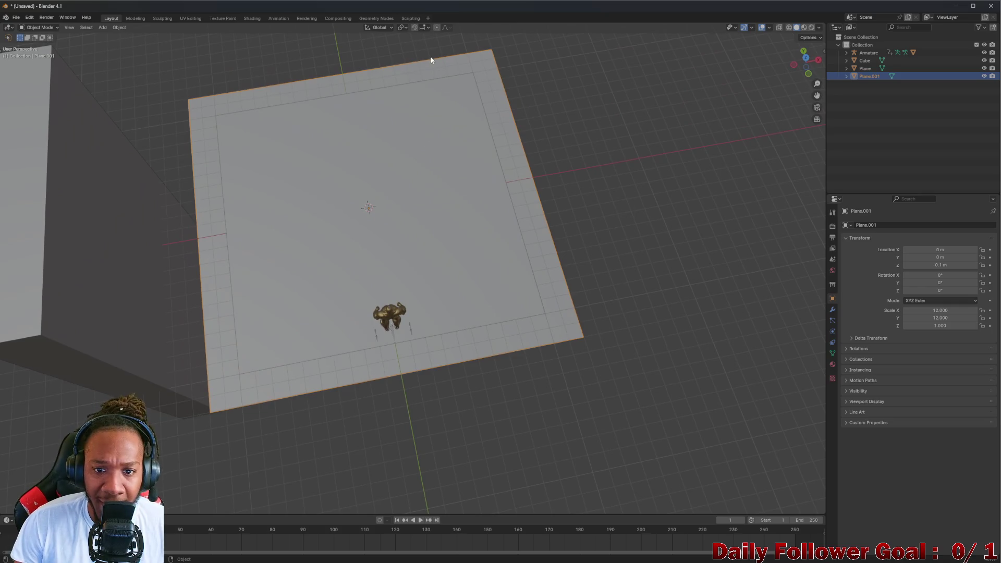
scroll(up, 3)
scroll(down, 3)
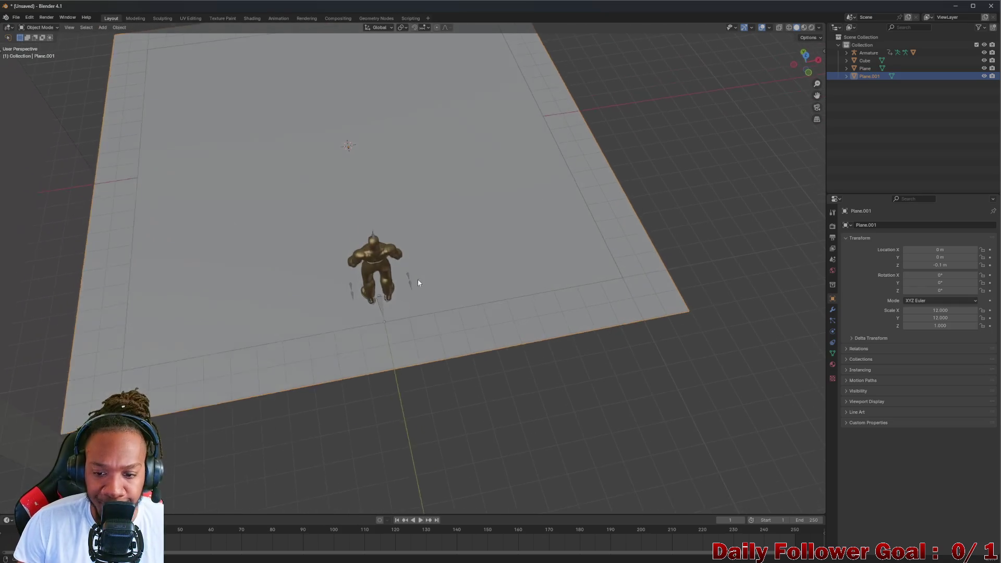
drag(418, 281, 407, 297)
scroll(up, 3)
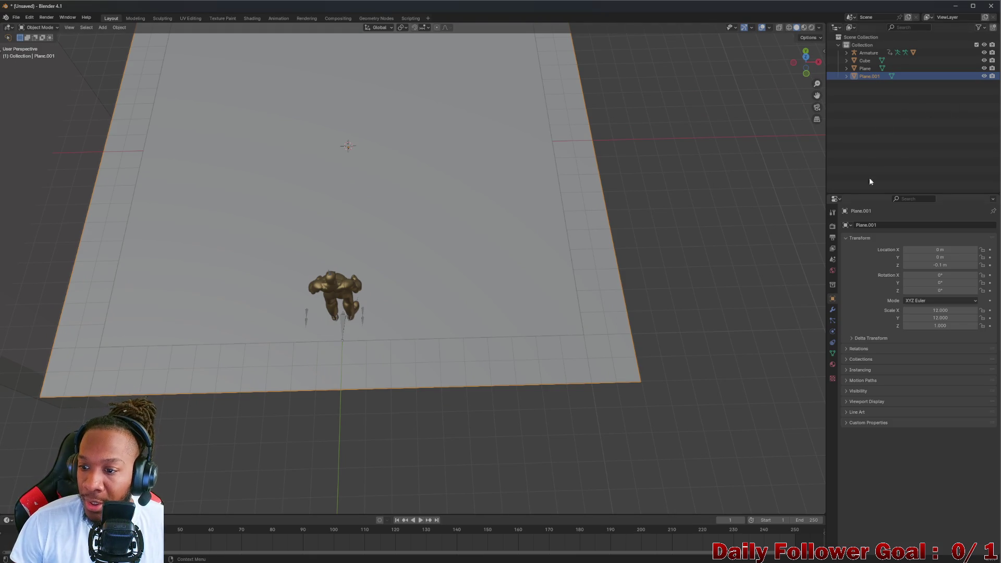
Rename Plane.001 to Border and add a new material to it
double_click(869, 76)
text(Border)
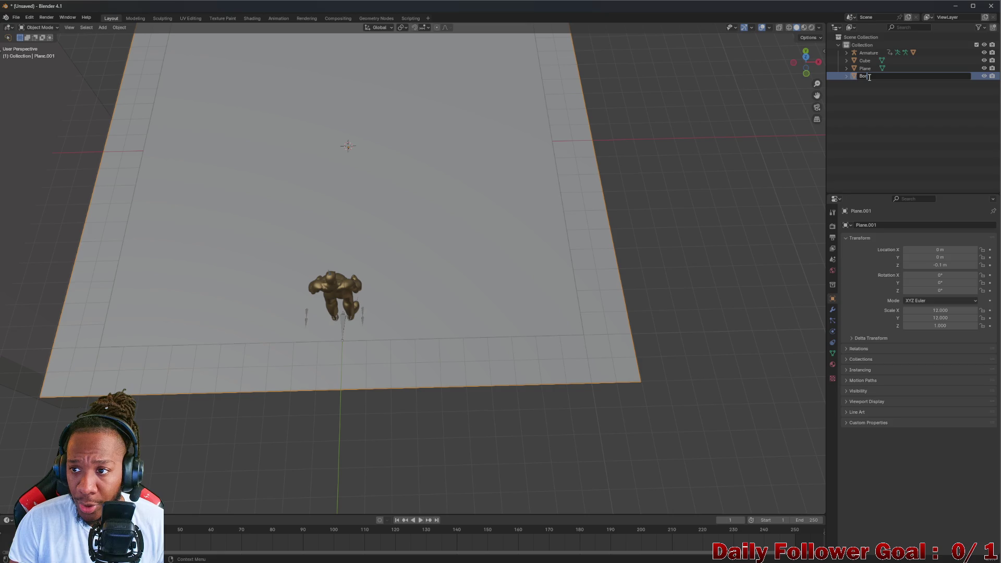
key(Return)
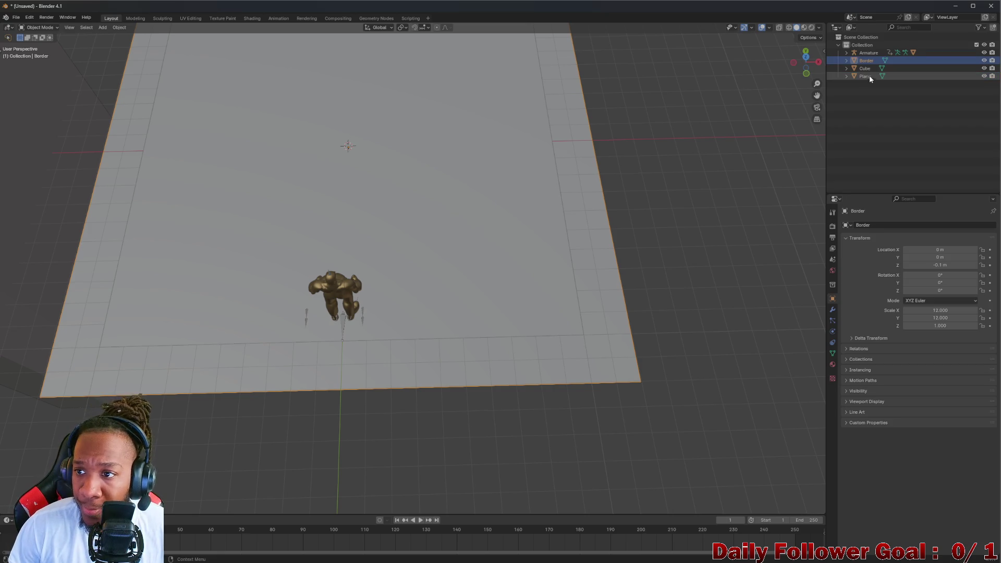
click(832, 271)
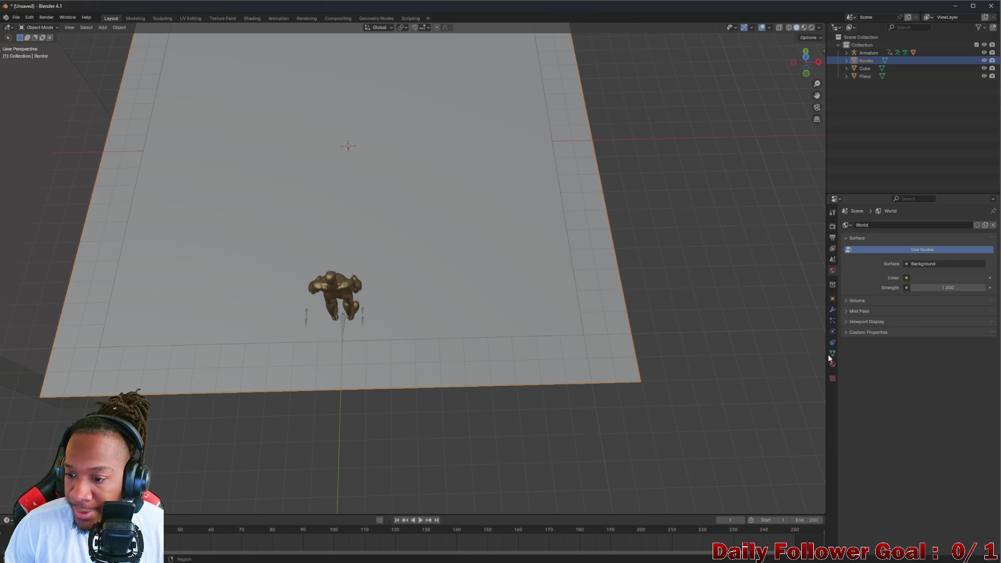
click(833, 364)
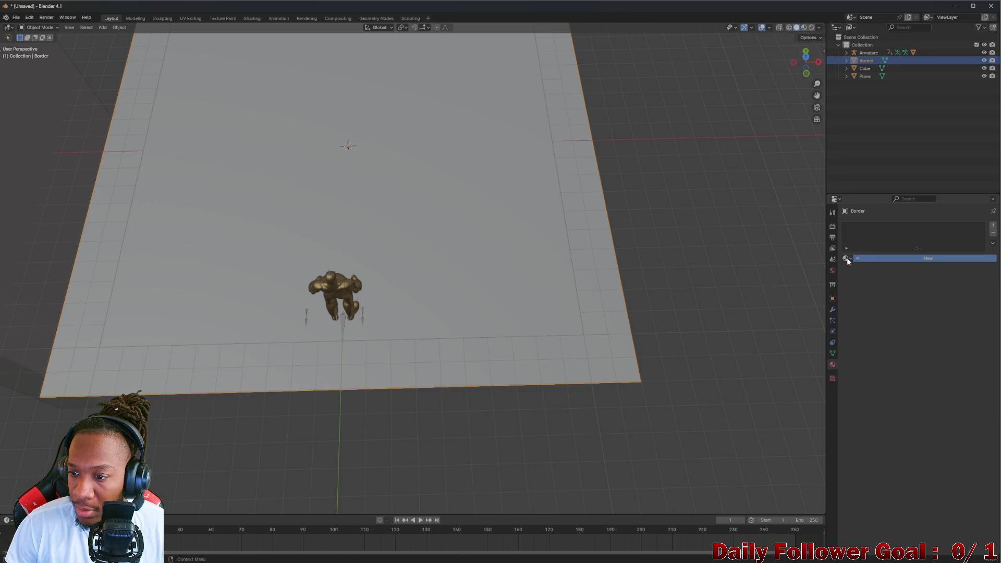
click(871, 261)
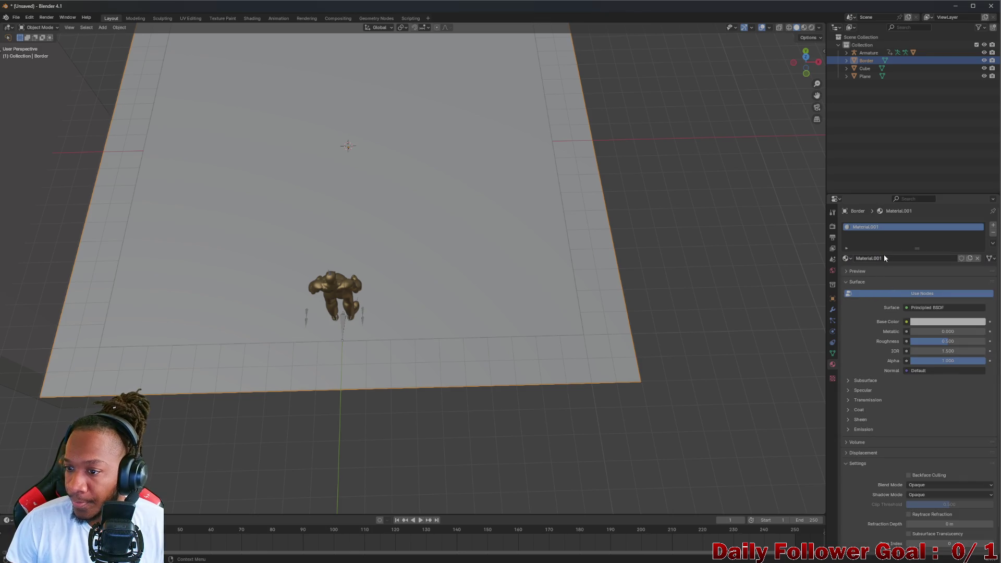
Name the material Red Border with a red base colour and preview materials in the viewport
double_click(881, 227)
text(Red Border)
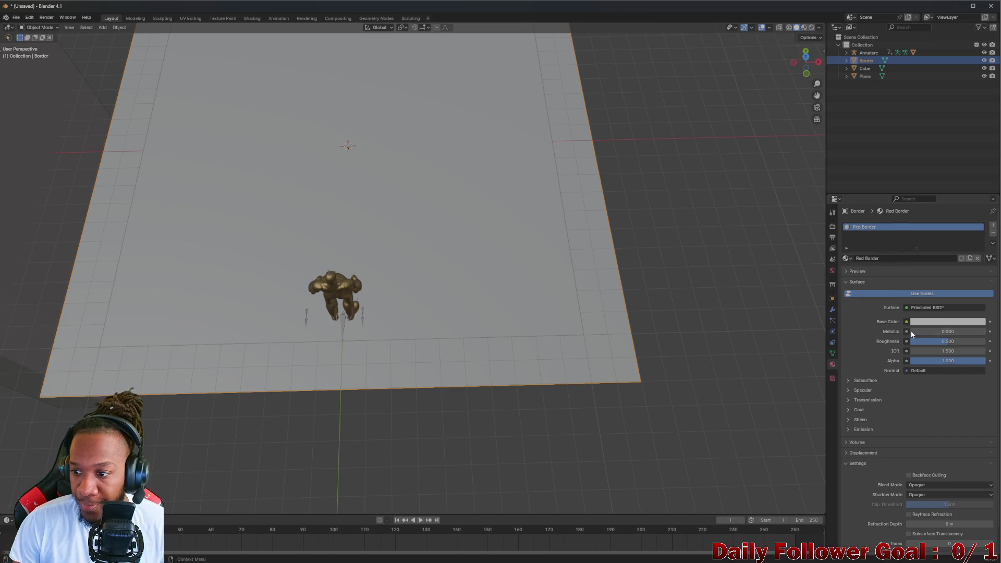
click(926, 325)
click(941, 268)
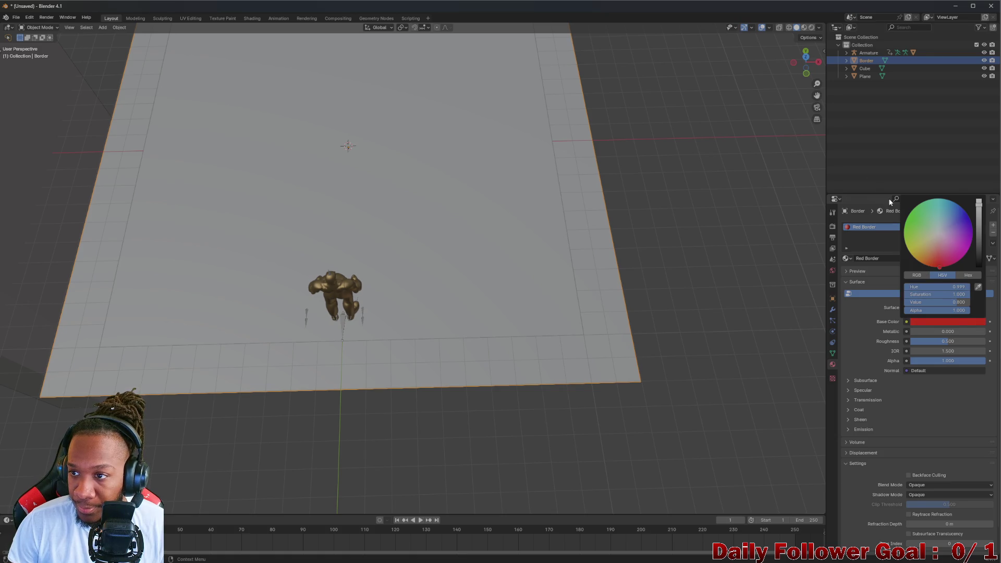
click(864, 161)
click(867, 60)
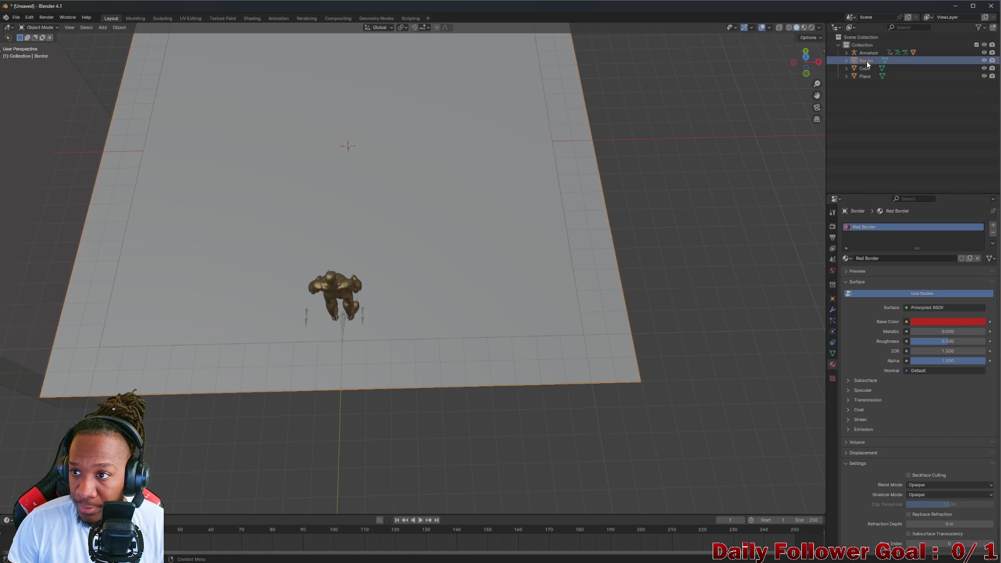
click(805, 29)
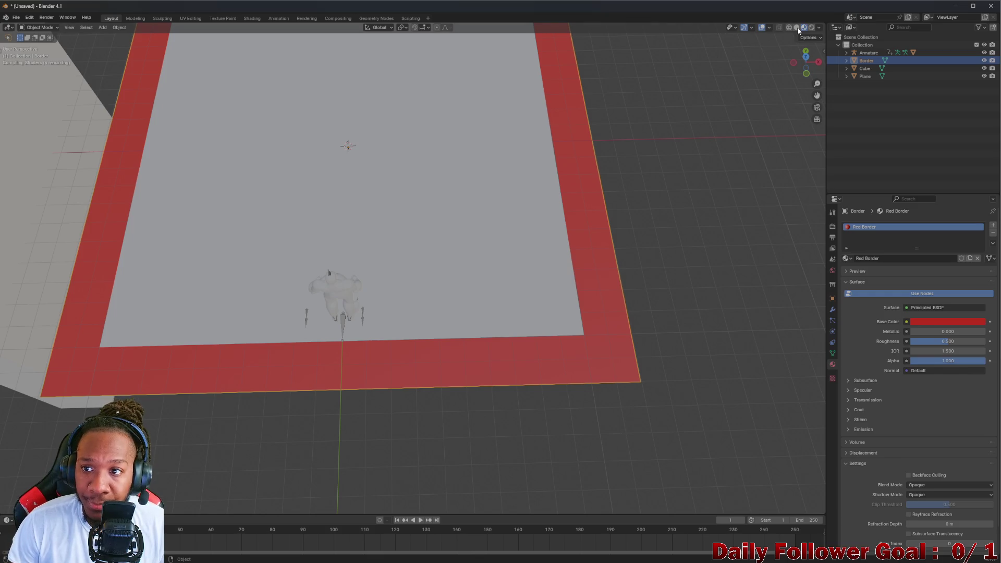
drag(573, 228, 349, 257)
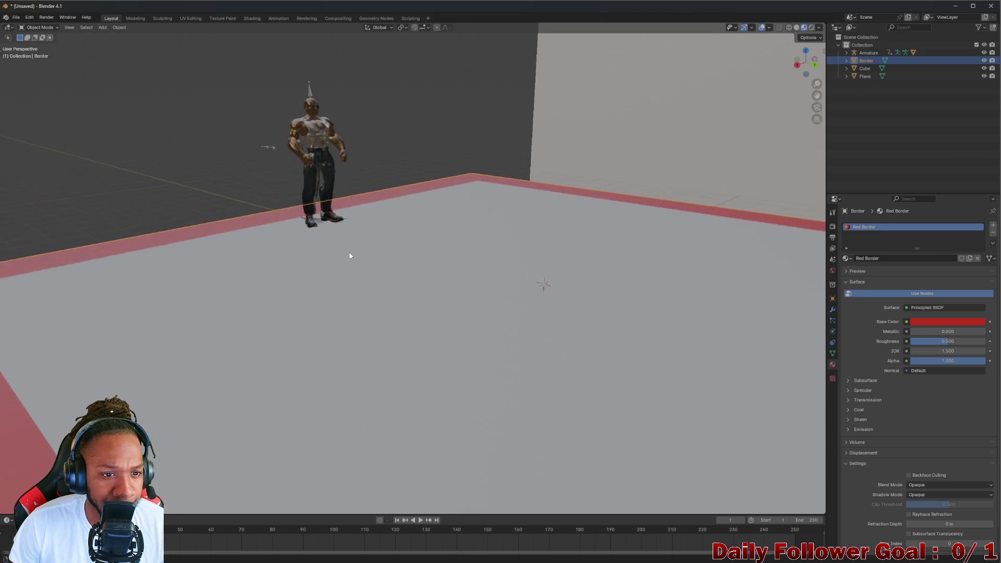
scroll(up, 3)
drag(284, 199, 456, 89)
scroll(up, 3)
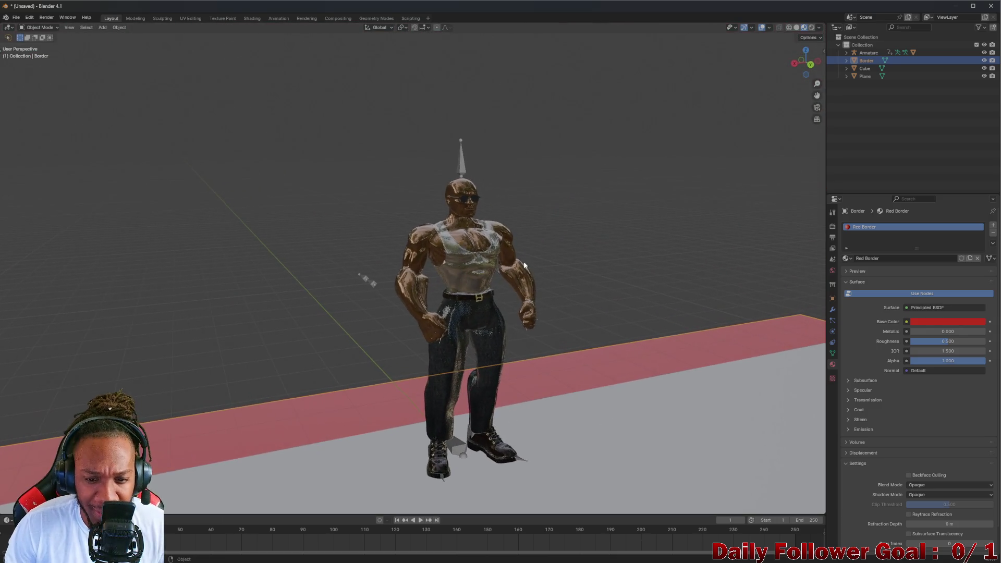
drag(358, 280, 469, 261)
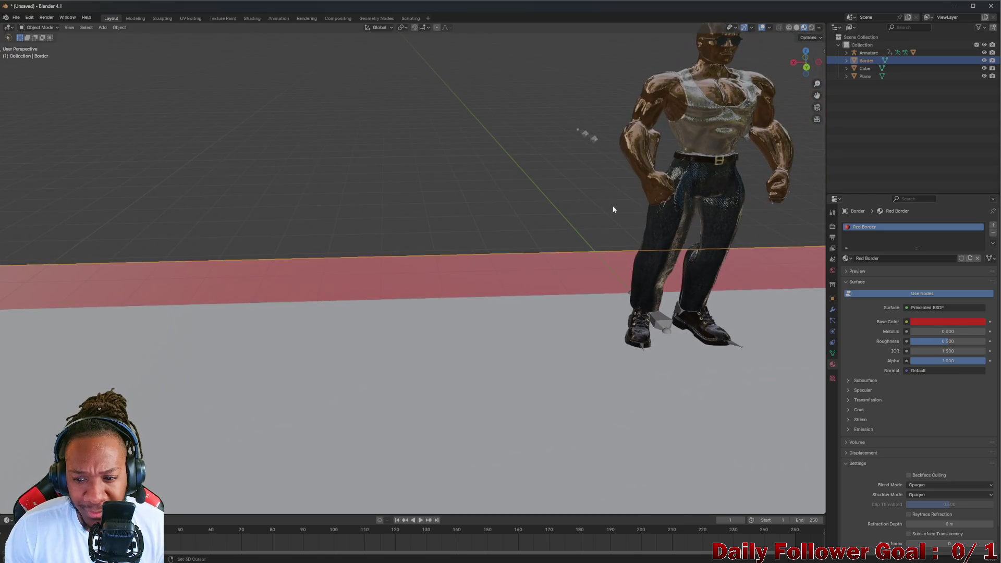
click(711, 125)
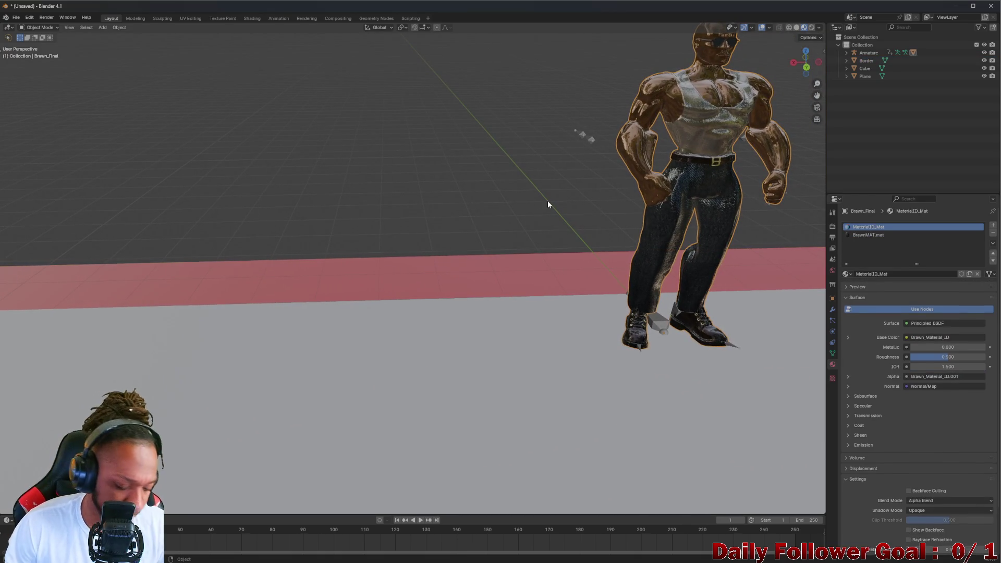
key(KP_Divide)
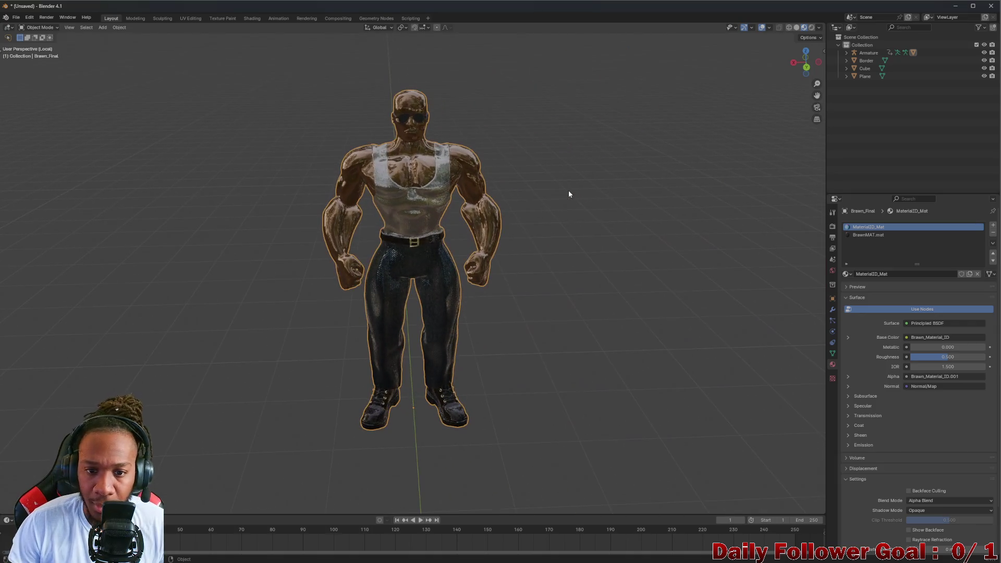
key(KP_Divide)
drag(569, 194, 453, 193)
scroll(up, 3)
scroll(down, 3)
scroll(up, 3)
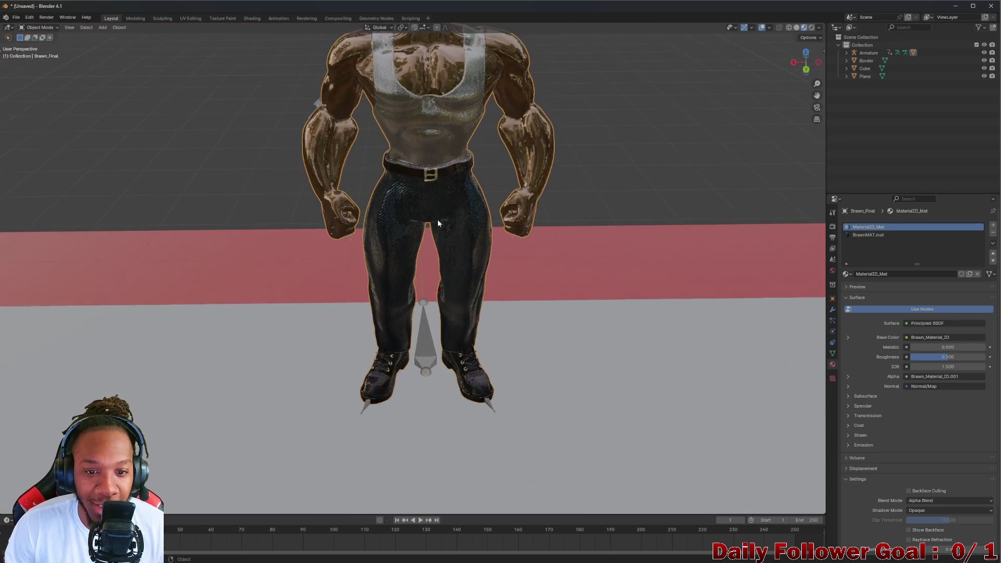
scroll(down, 3)
drag(374, 212, 452, 246)
scroll(up, 3)
scroll(up, 3)
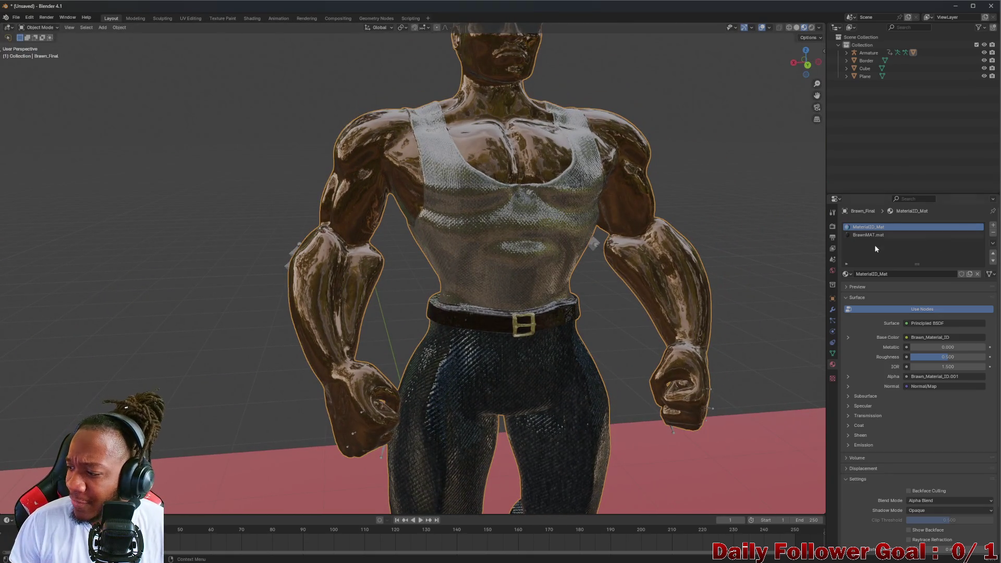
scroll(down, 3)
drag(619, 313, 559, 284)
scroll(down, 3)
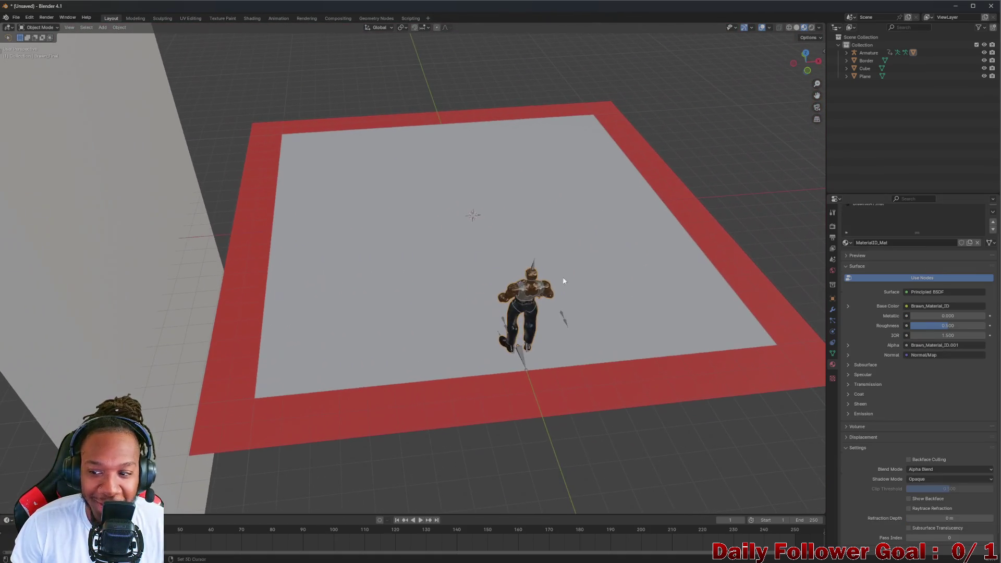
drag(498, 217, 425, 250)
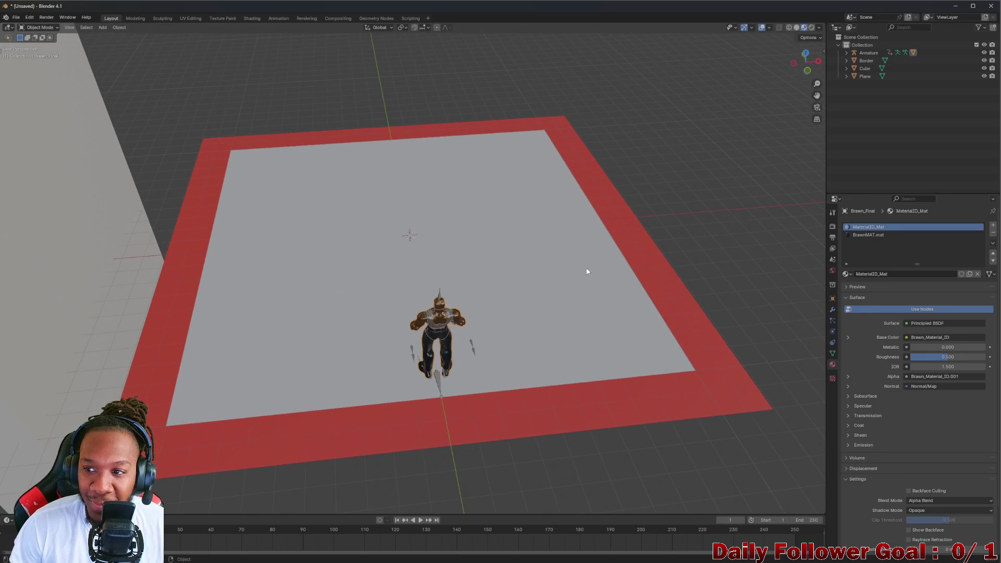
drag(587, 271, 438, 267)
Select the Plane, orbit around the red-bordered floor, then maximize the Brave browser window
click(389, 274)
scroll(up, 3)
scroll(down, 3)
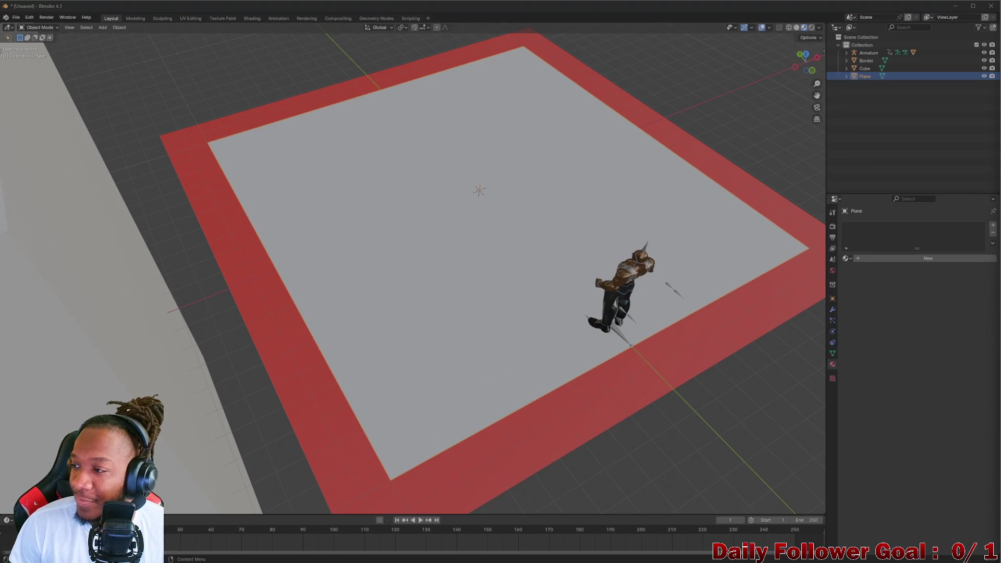
drag(591, 303, 543, 281)
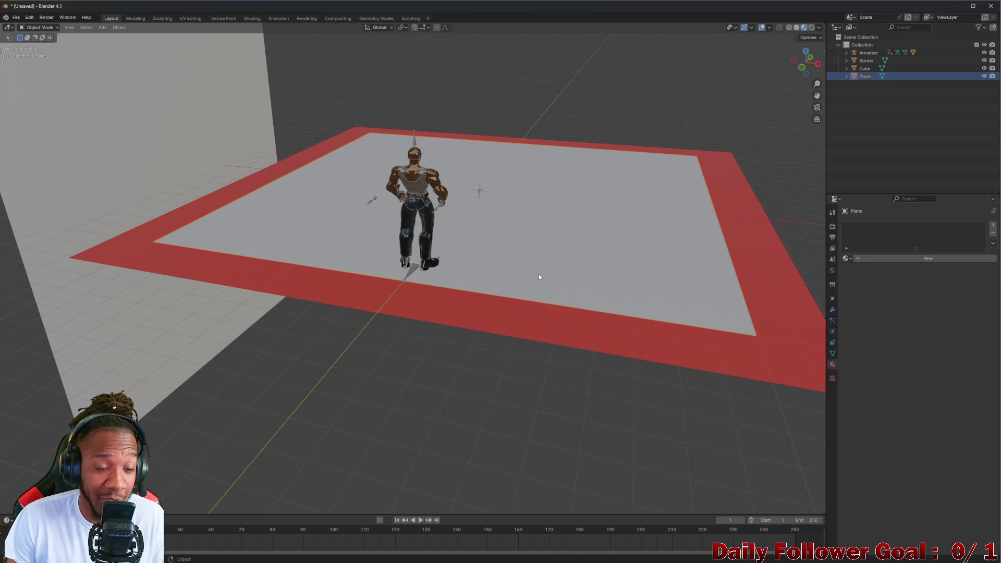
drag(266, 128, 352, 220)
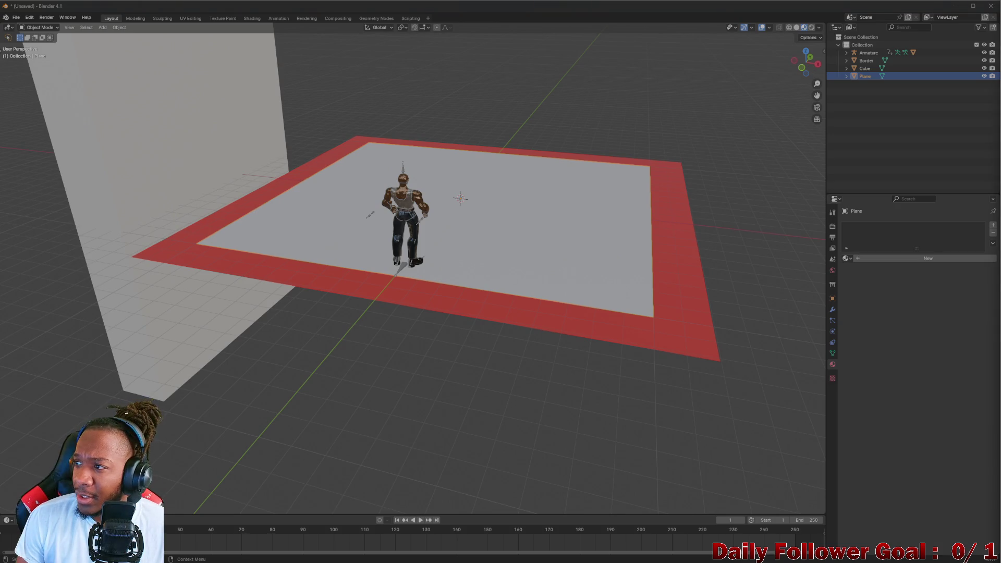
drag(601, 3, 421, 4)
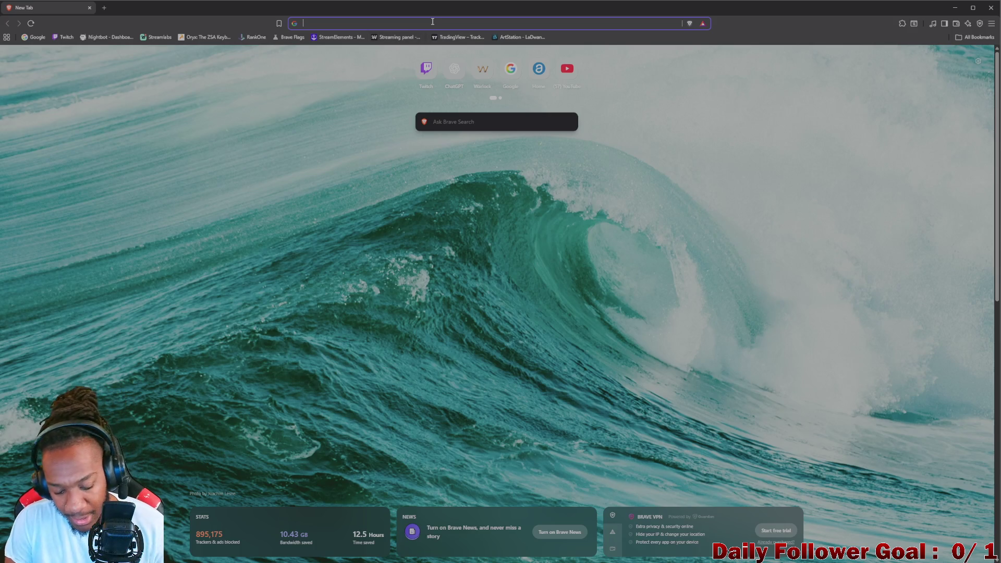
Search Google for 'tekken 8 stages'
text(tekken 8-)
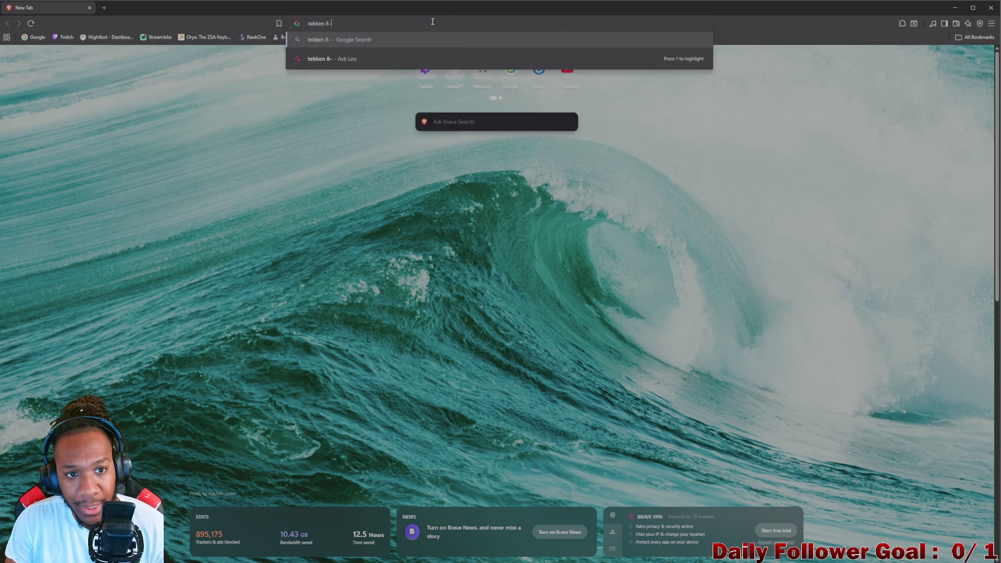
key(Return)
click(139, 54)
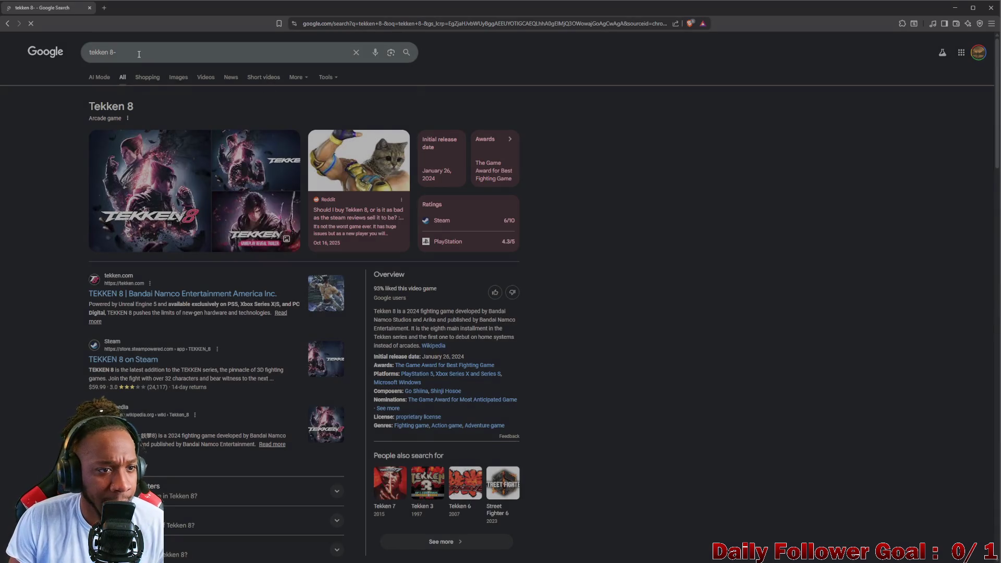
key(BackSpace)
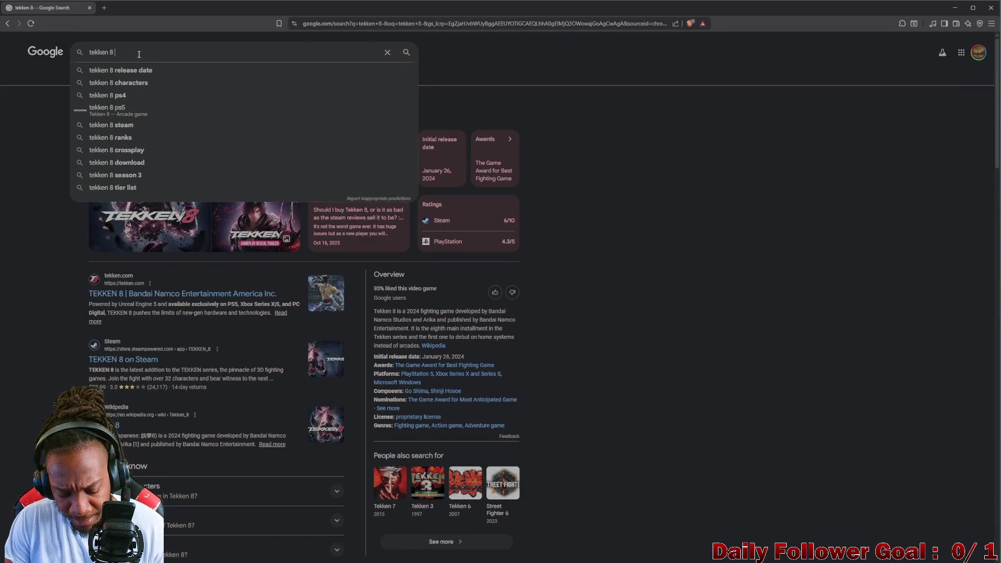
text(stages)
key(Return)
Open the Reddit 'New Tekken 8 Stage Preview Images' post from the image results in a new tab
click(144, 77)
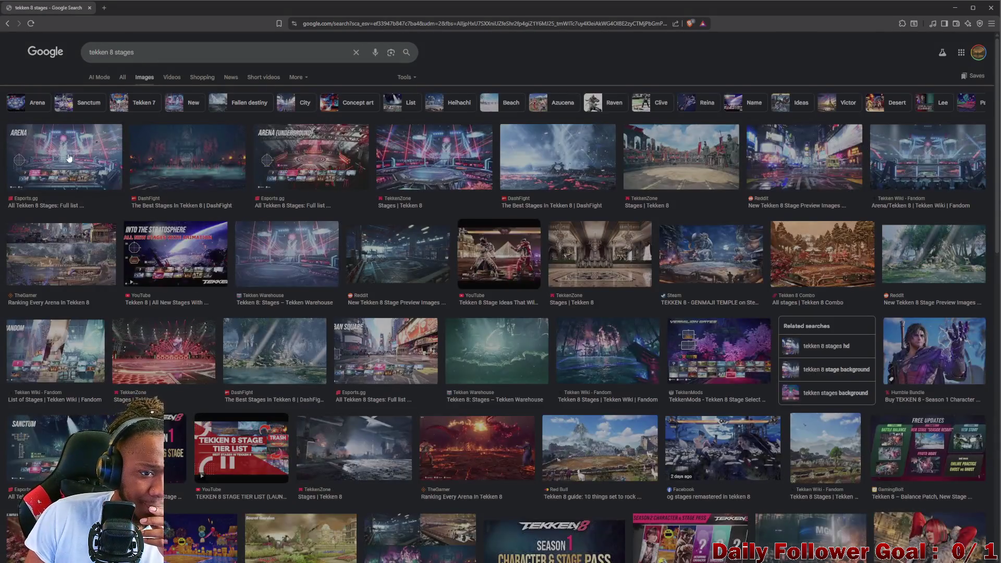
click(811, 154)
click(825, 227)
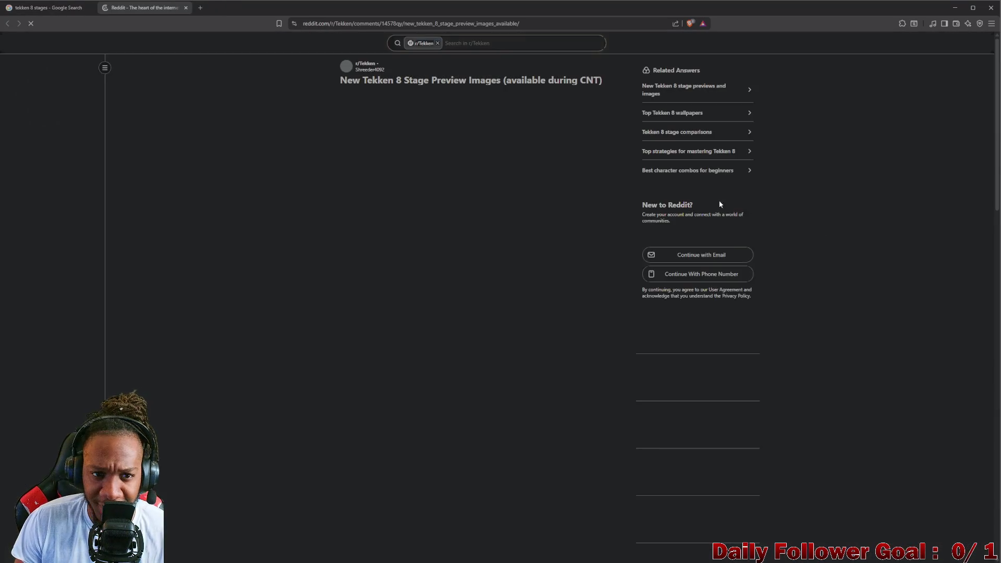
click(494, 177)
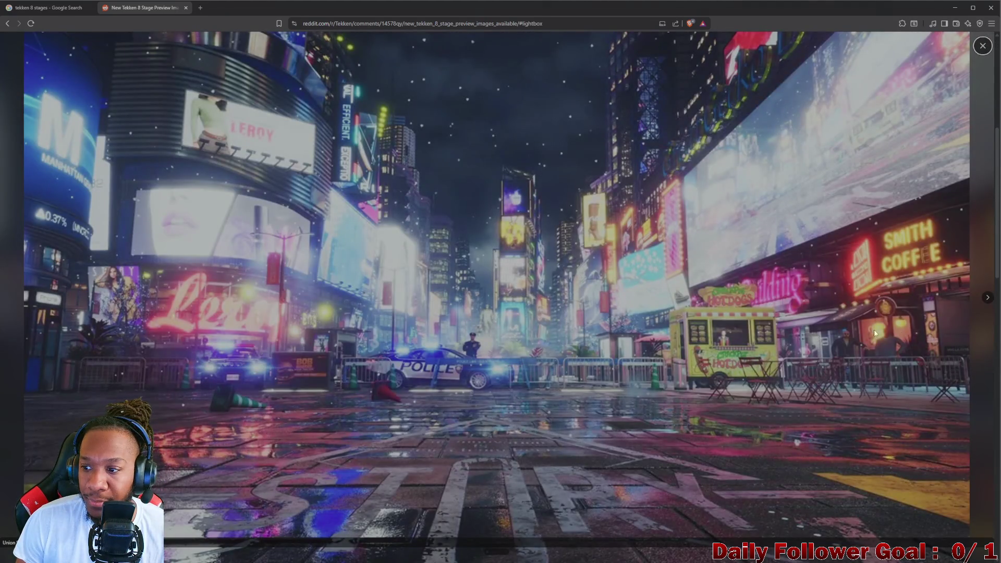
click(987, 299)
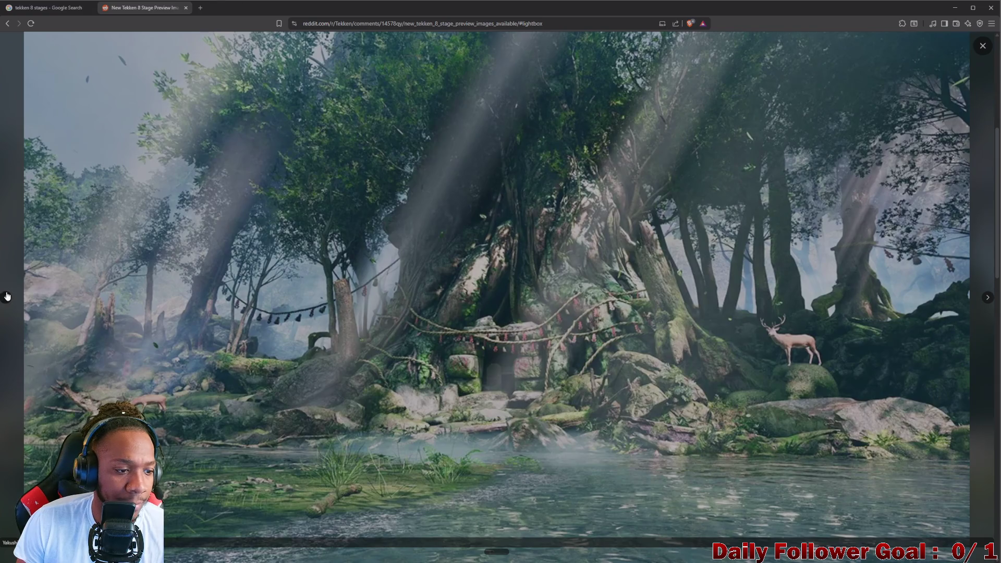
click(6, 297)
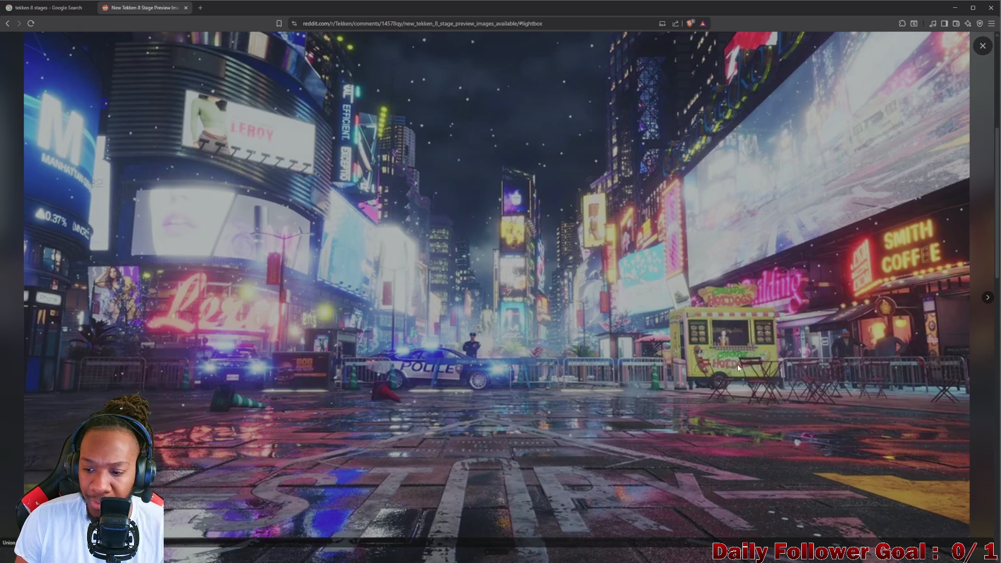
key(Escape)
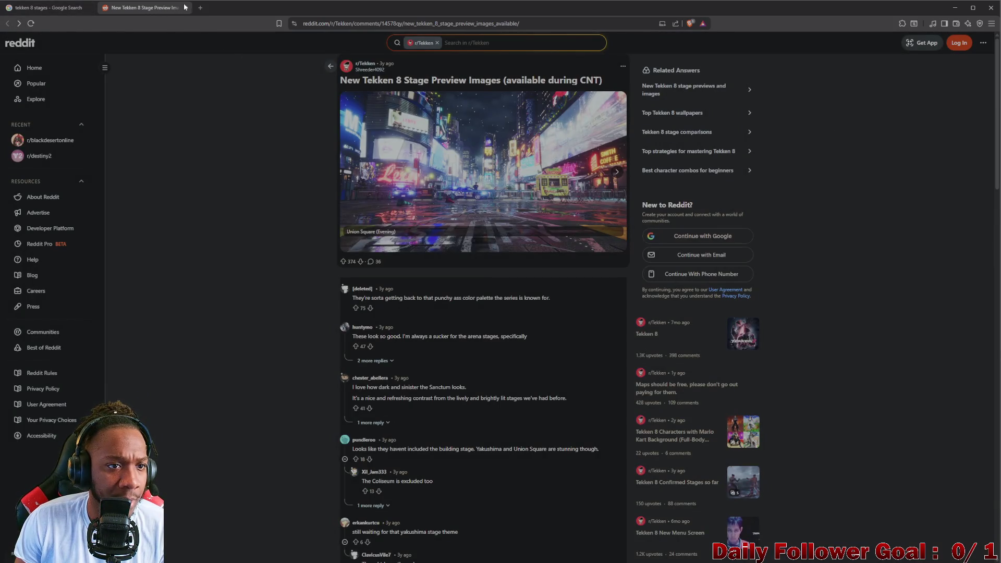
click(186, 7)
Preview stage images: Esports.gg Urban Square, Reddit, DashFight, Neo City video, Tekken Warehouse, Tekken 8 Combo
scroll(down, 3)
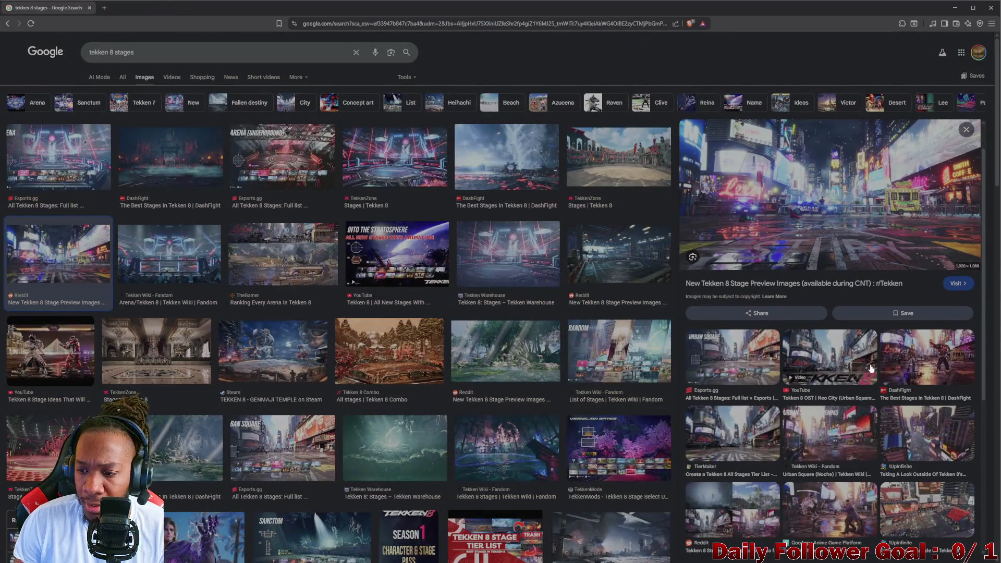
click(763, 357)
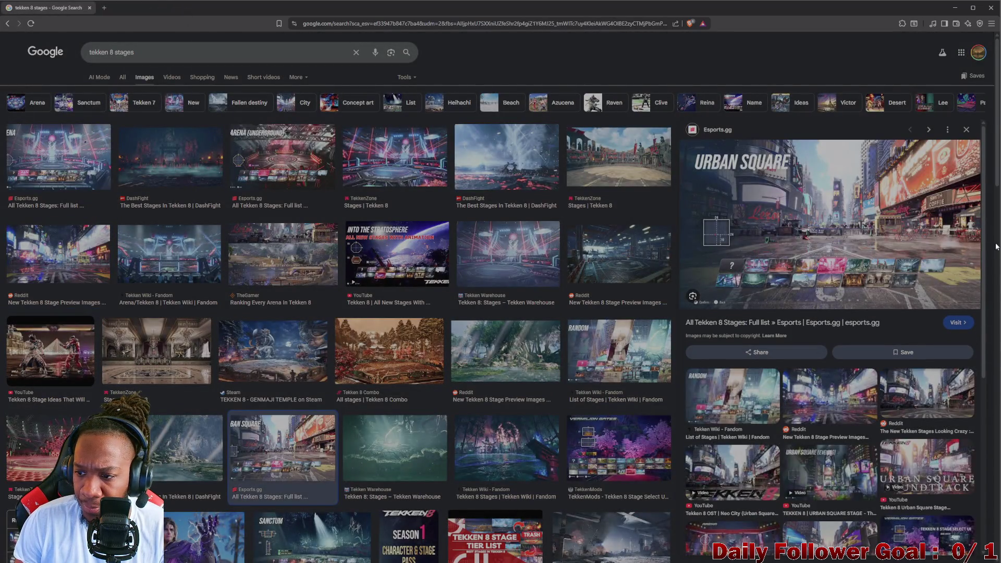
click(848, 400)
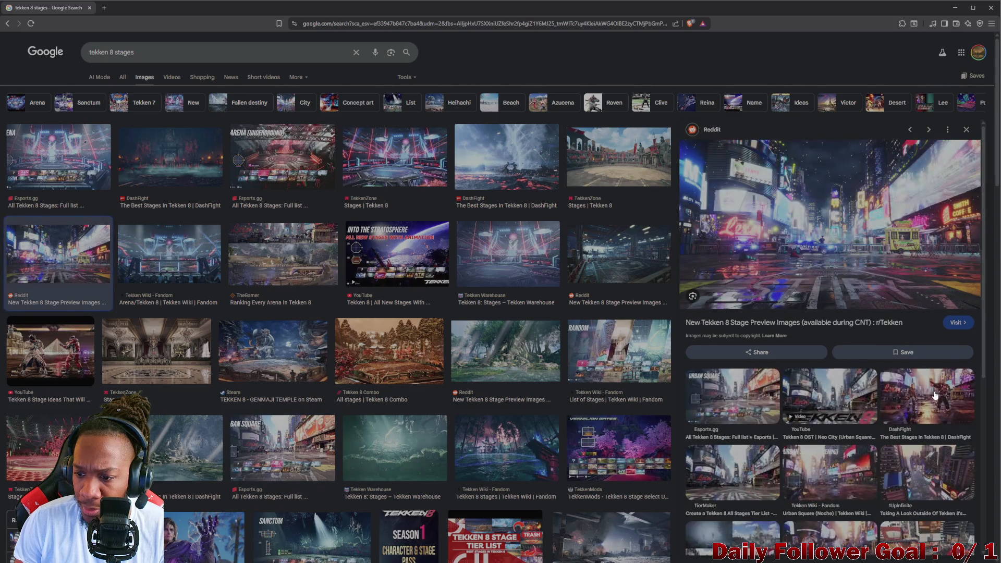
click(936, 396)
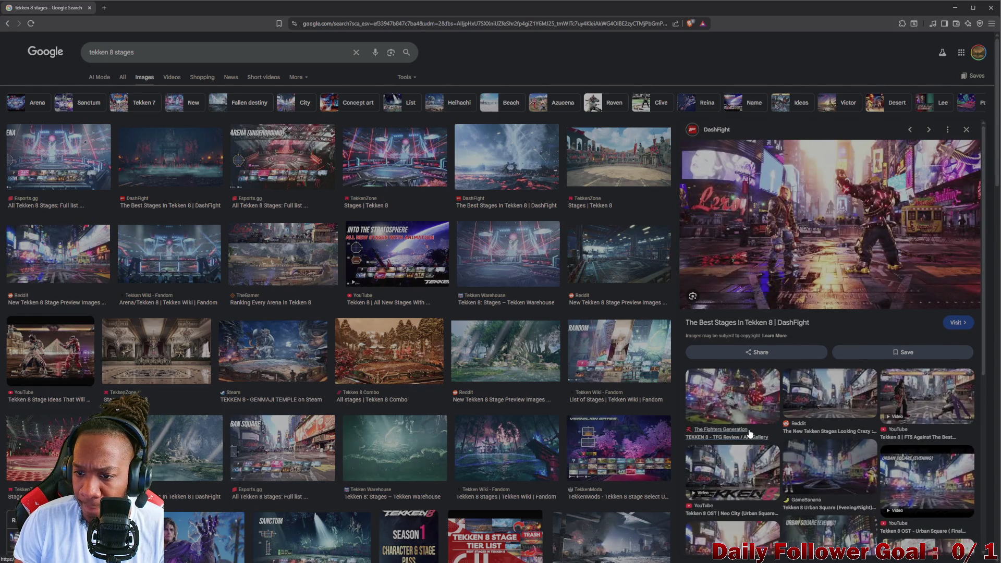
click(746, 464)
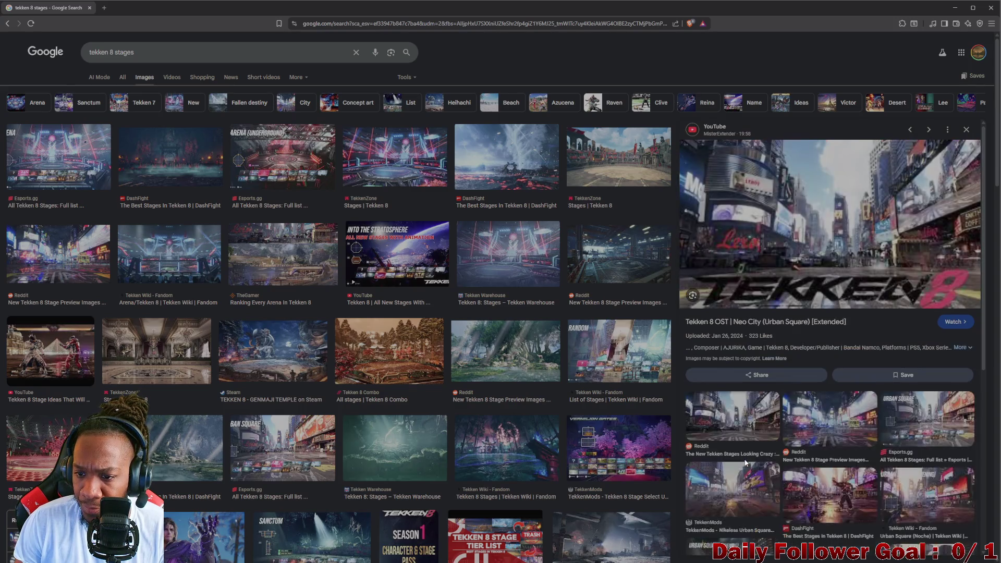
click(487, 268)
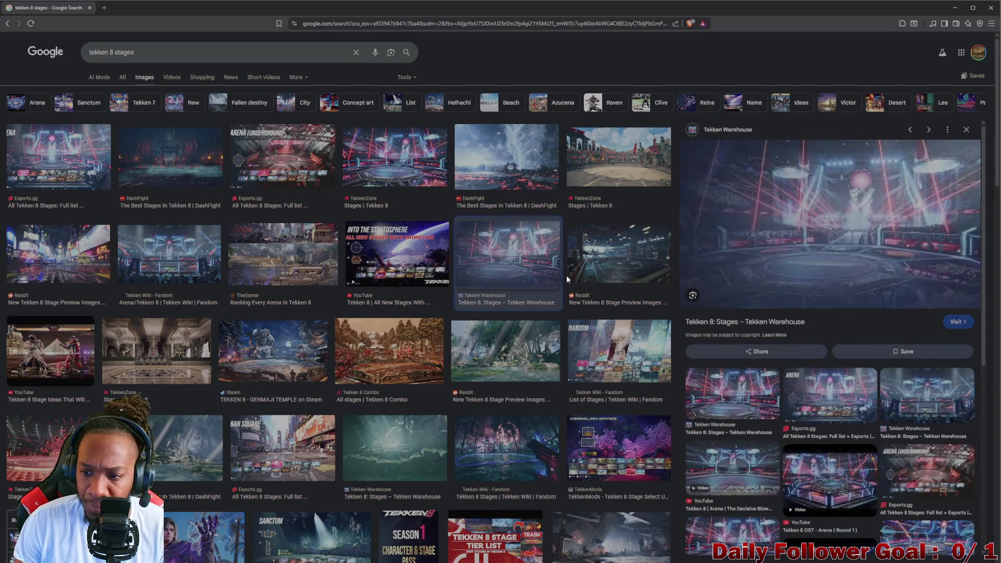
click(598, 274)
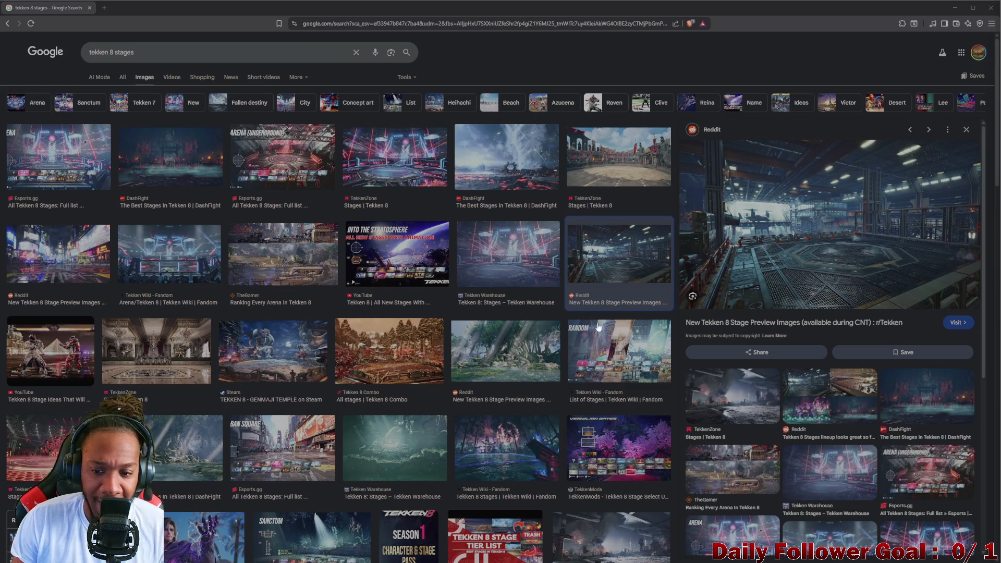
click(360, 362)
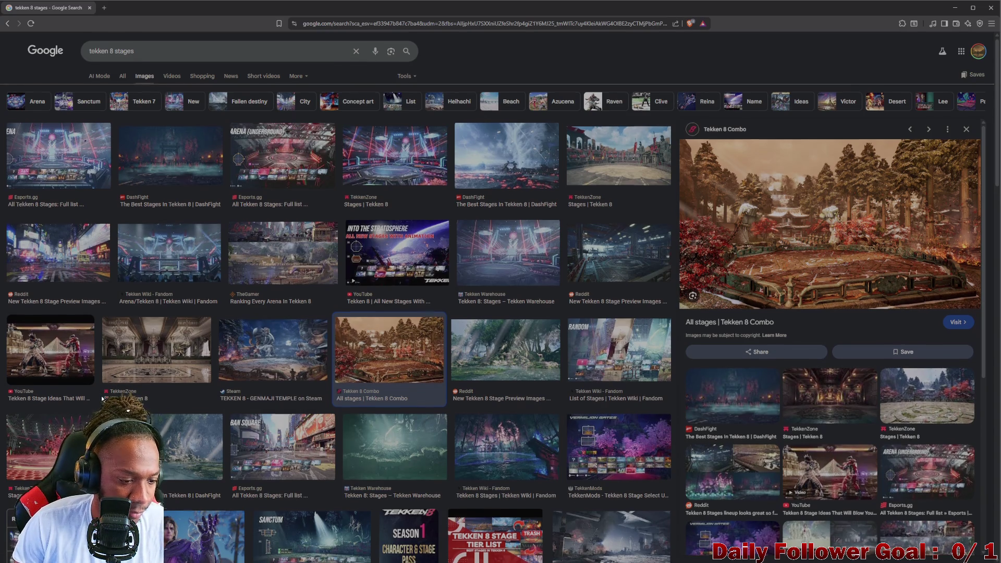
Preview more stage images: Red Bull guide, Fandom wiki, Elegant Palace, Arena, TekkenZone, and a Reddit city stage
scroll(down, 3)
scroll(down, 3)
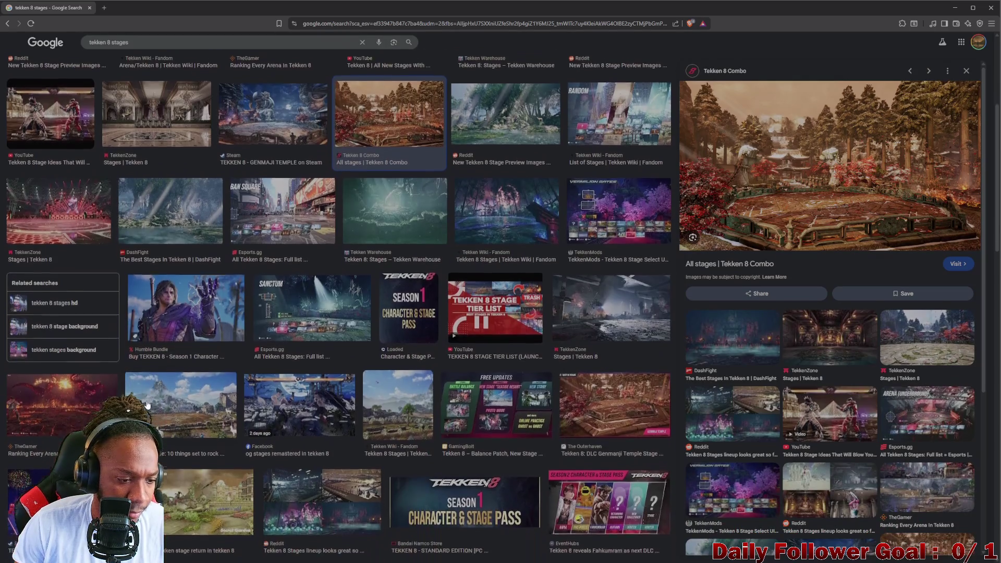
click(197, 353)
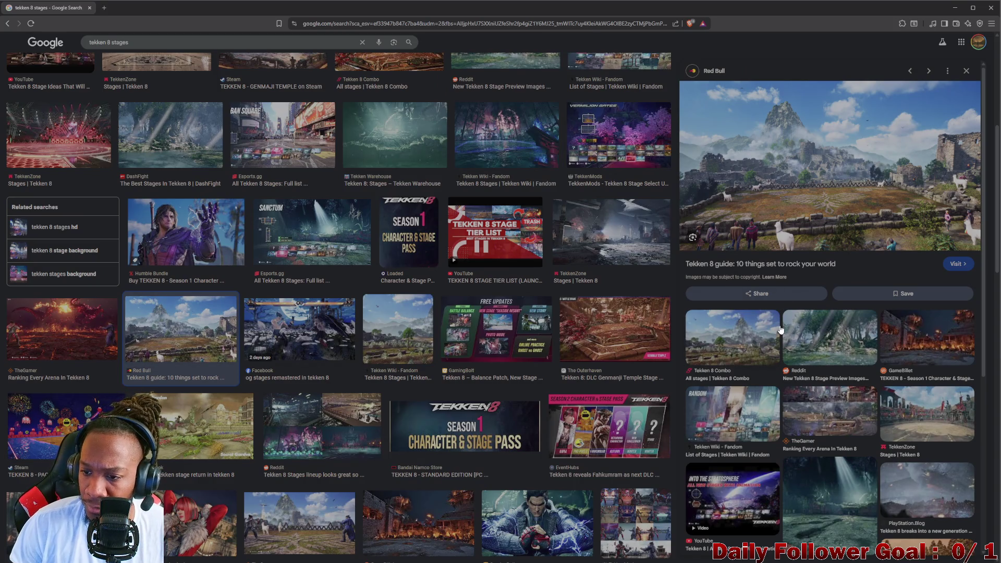
click(489, 149)
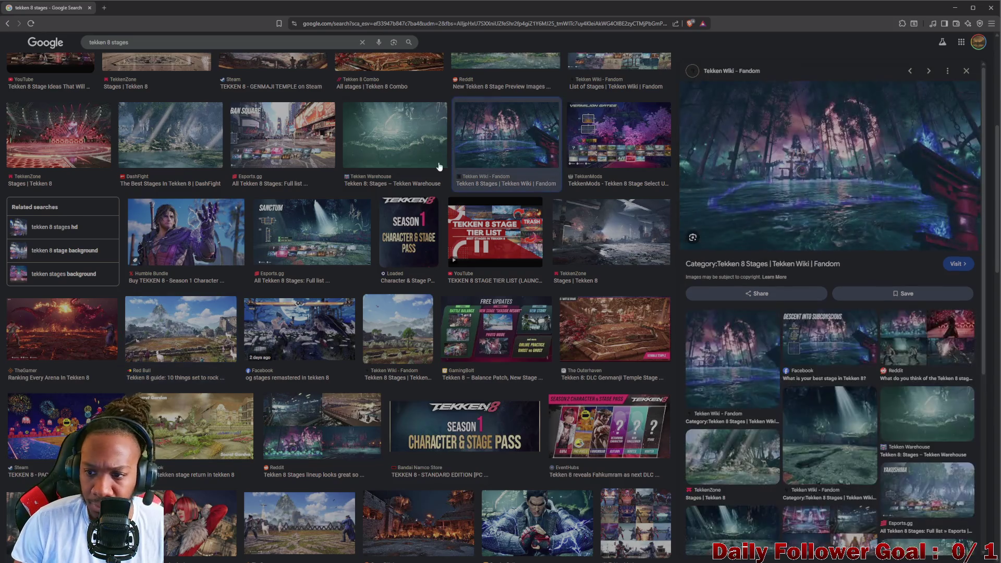
scroll(up, 3)
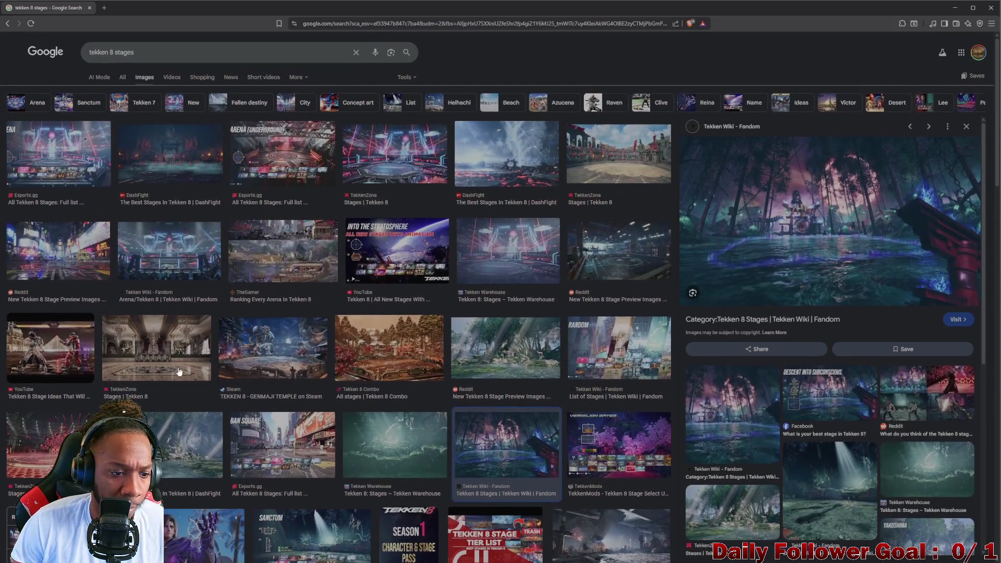
click(177, 367)
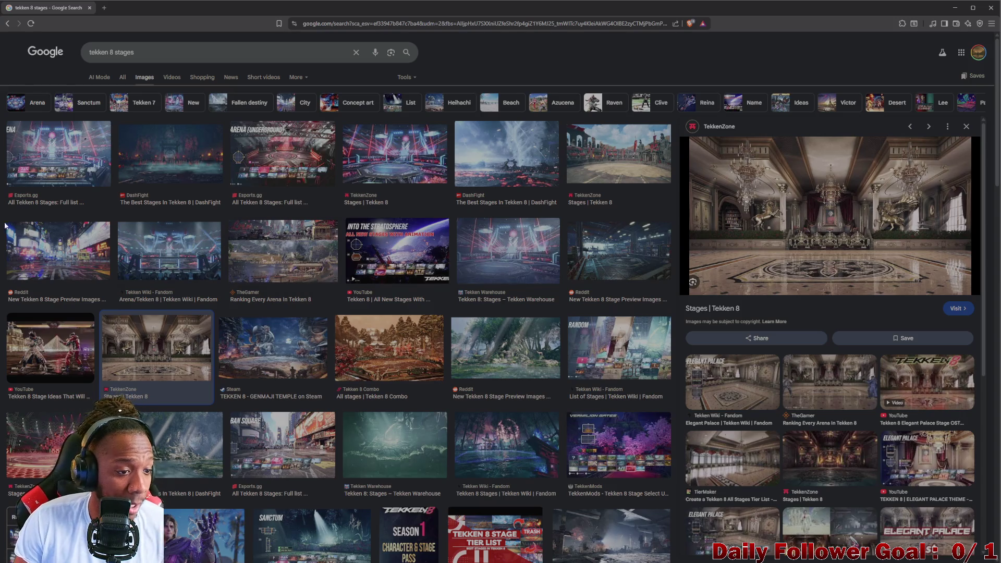
click(60, 158)
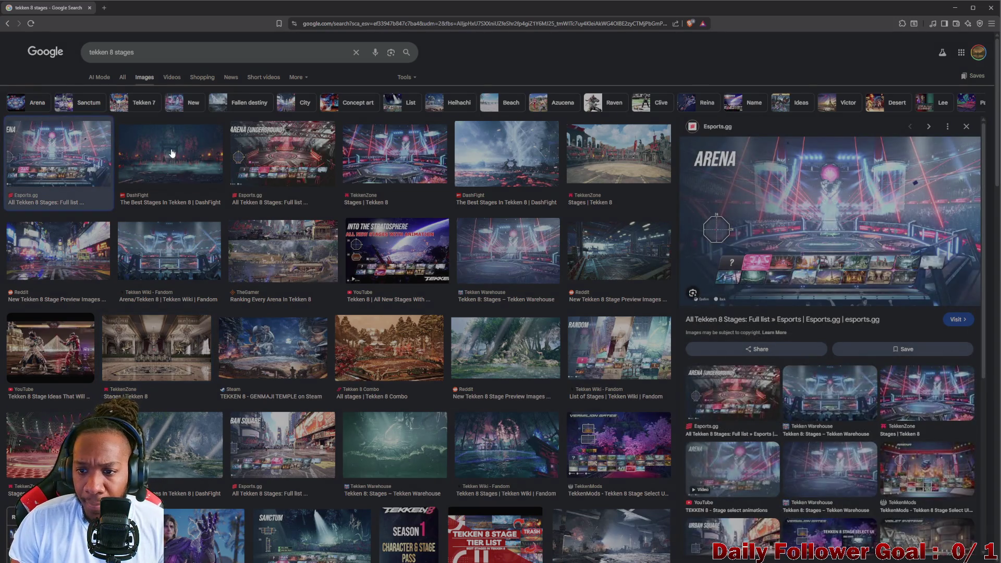
click(174, 167)
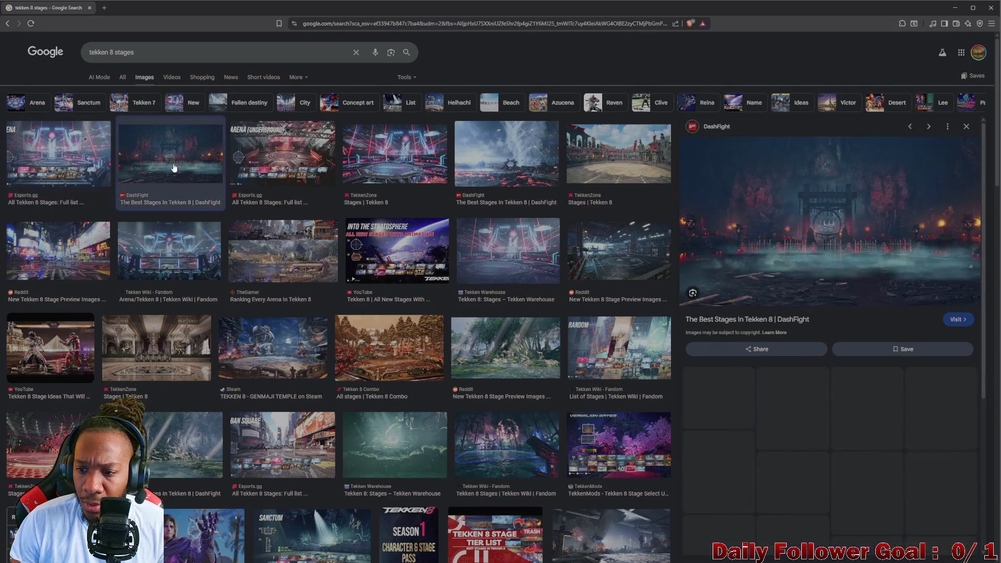
click(272, 159)
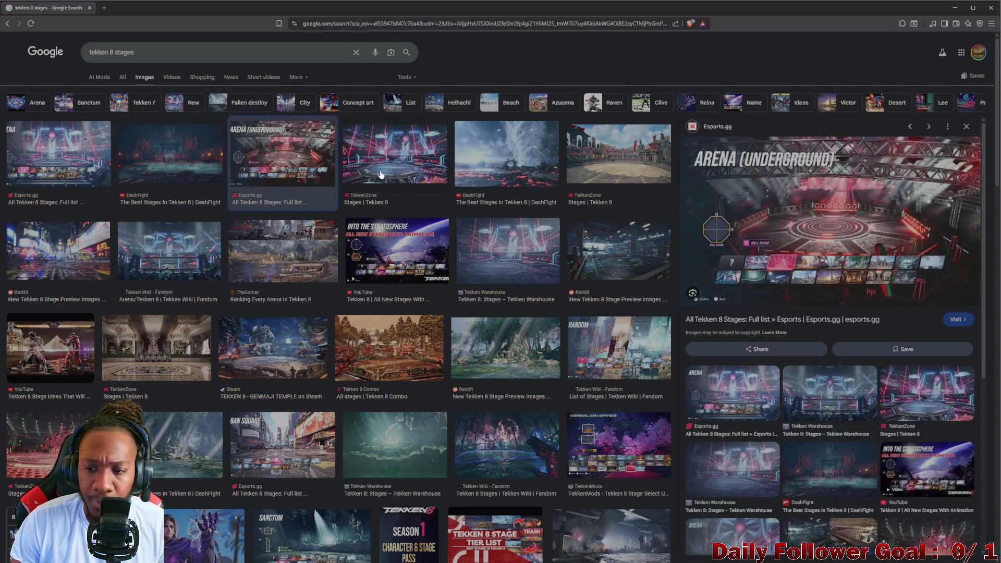
click(420, 172)
click(505, 156)
click(612, 297)
click(523, 257)
scroll(down, 3)
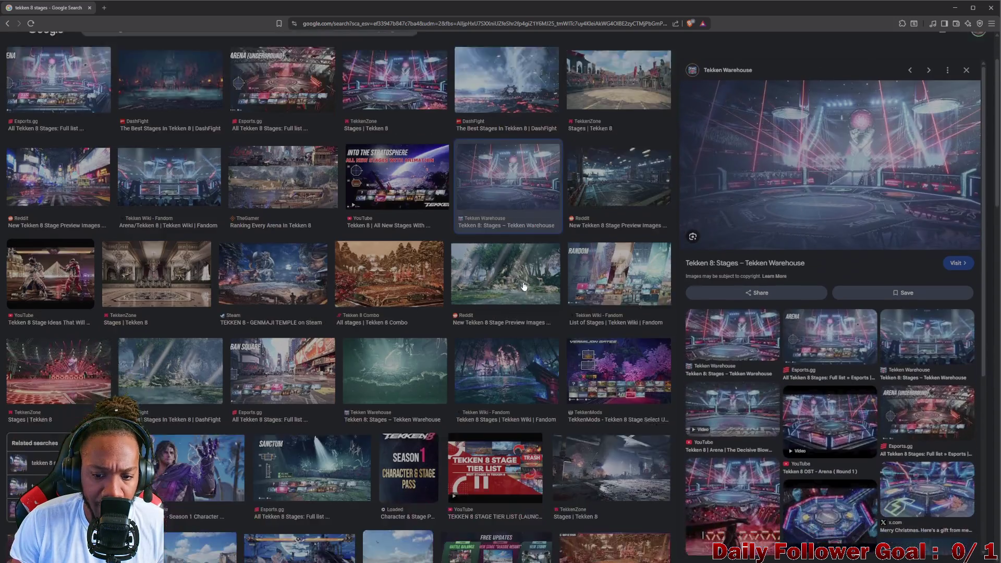
scroll(up, 3)
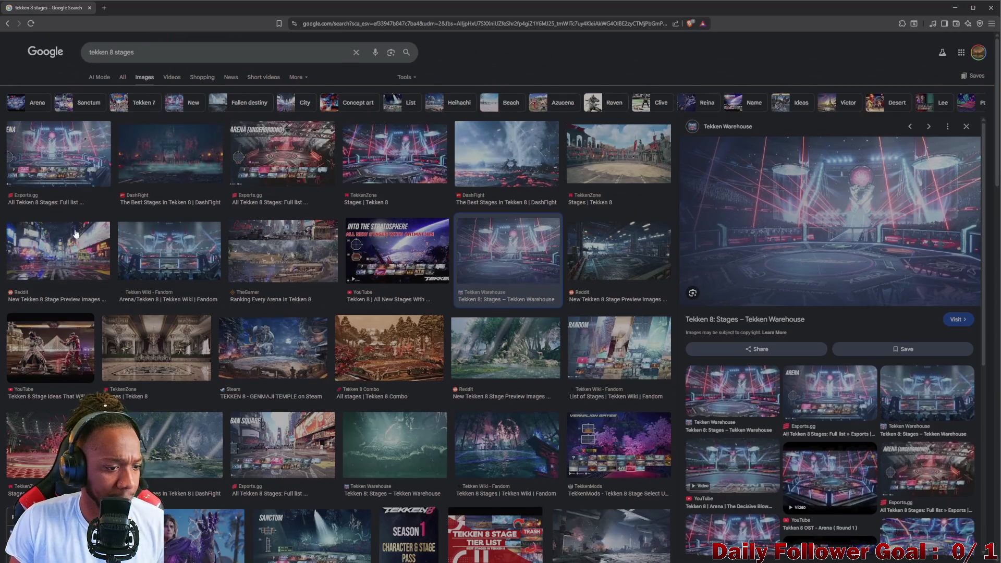
click(75, 267)
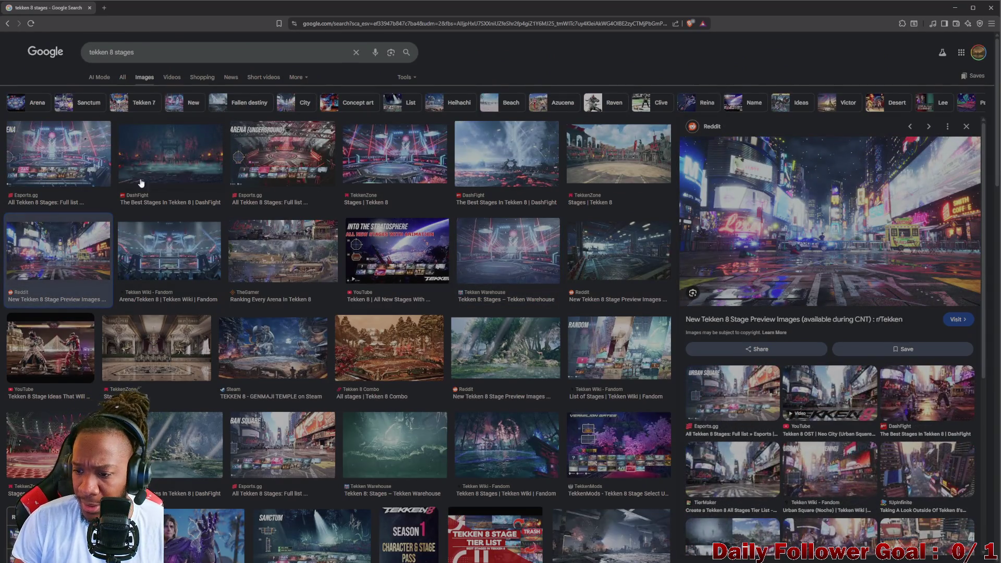
Change the image search to 'tekken 8 city stage'
click(185, 55)
key(BackSpace)
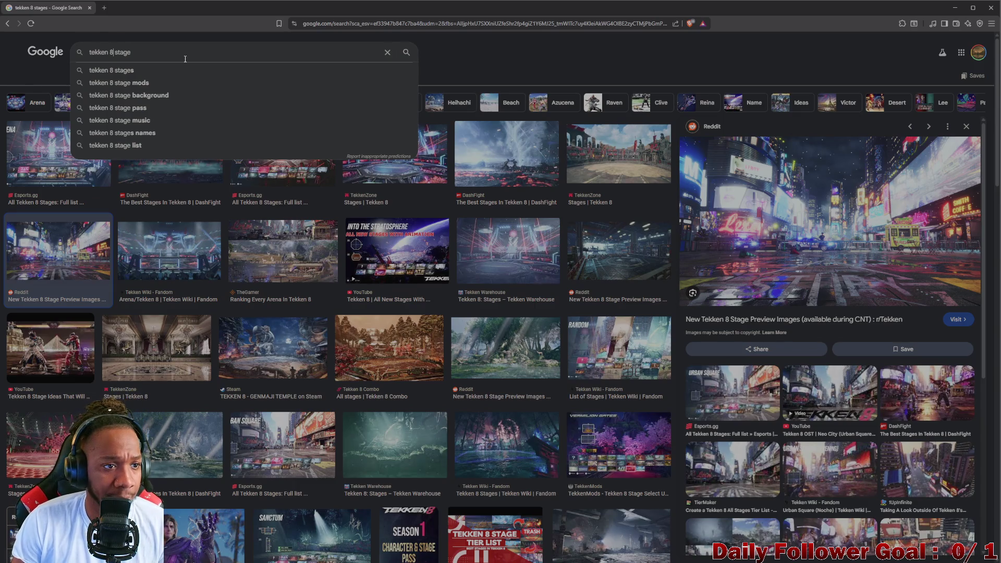
text(city)
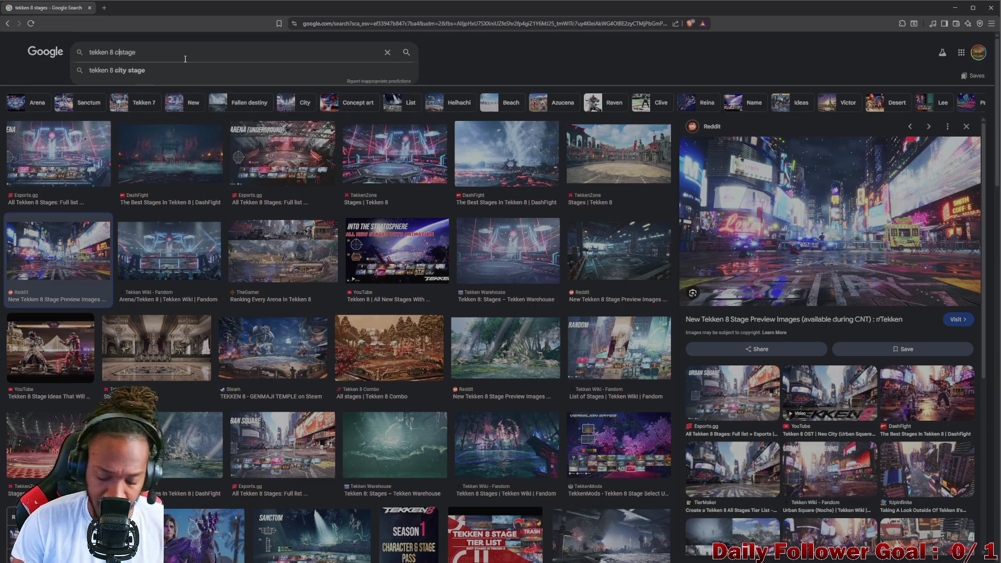
key(Return)
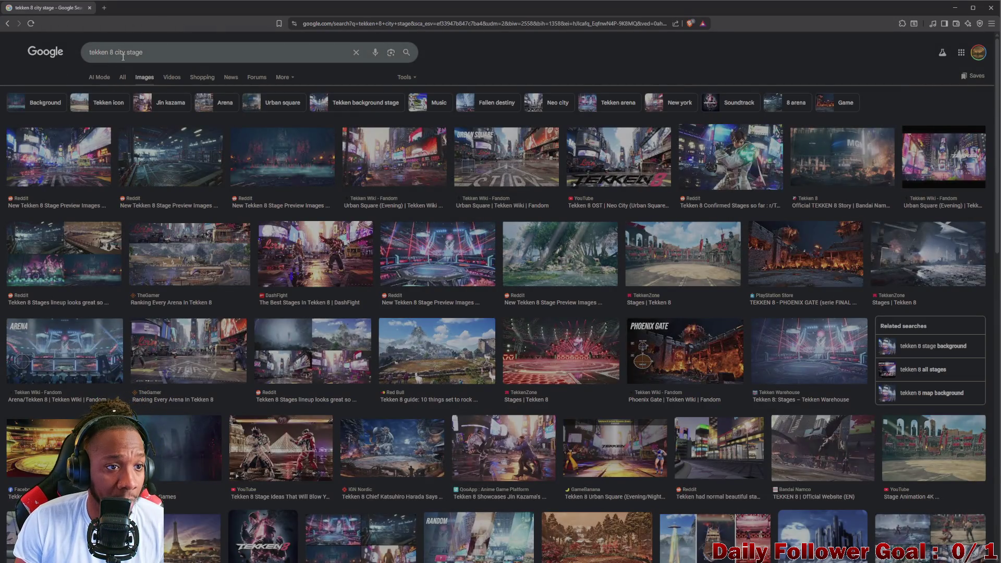
key(BackSpace)
key(BackSpace)
Search images for 'tekken 8 urban square' and open the Tekken 8 OST - Urban Square video
text(u)
text(rban)
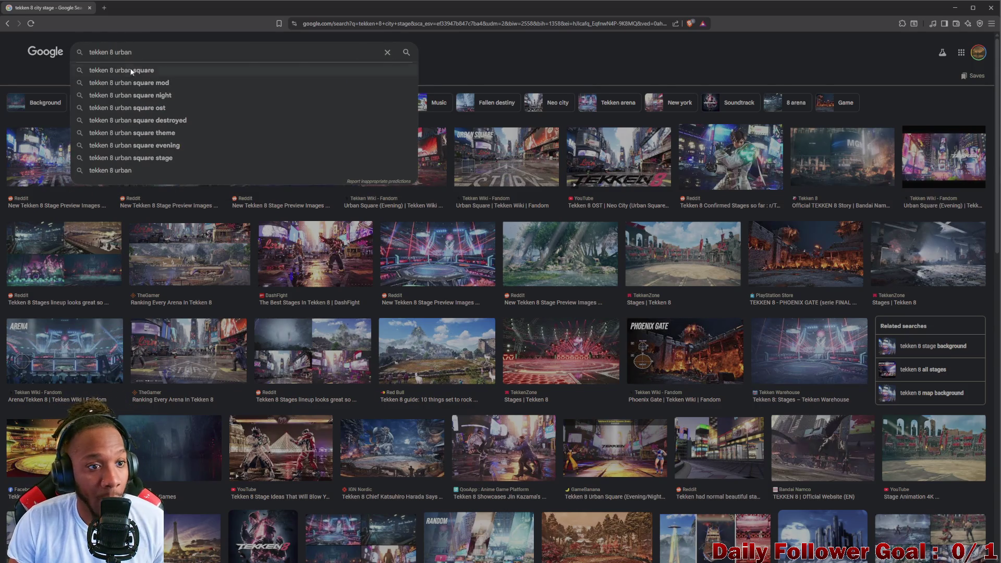
click(153, 70)
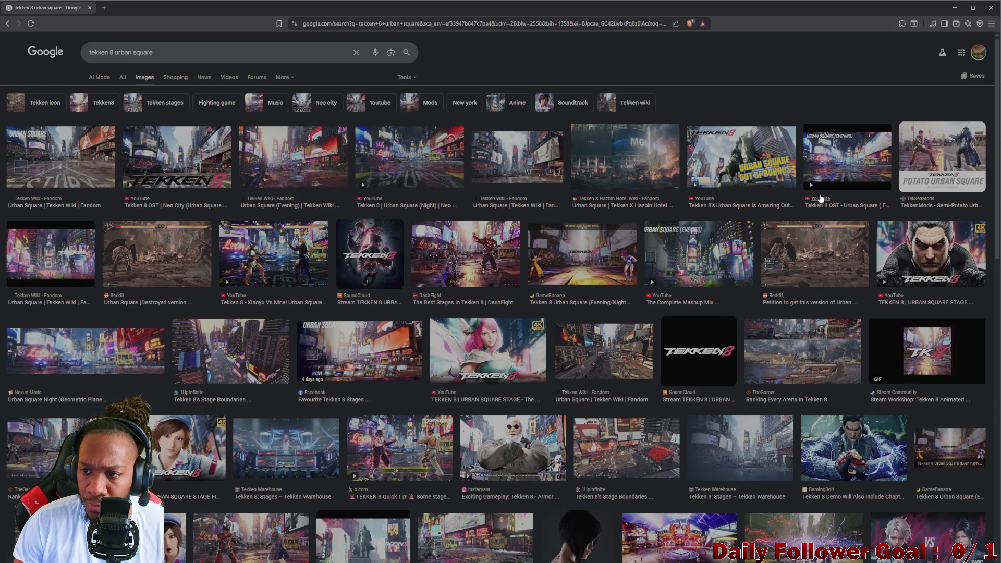
click(830, 172)
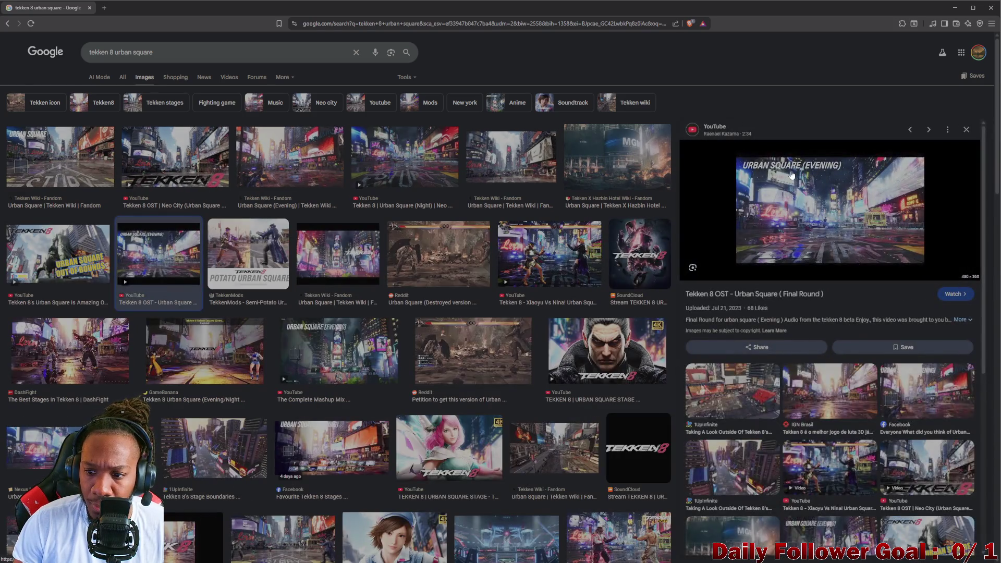
click(792, 175)
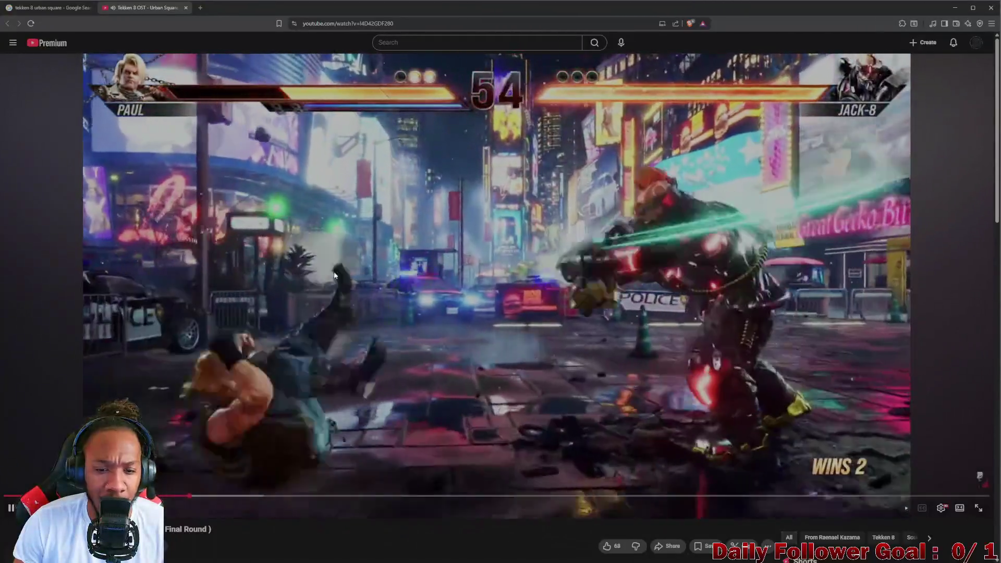
Pause and resume the Urban Square fight video at several scenes, then close its YouTube tab
click(481, 315)
click(504, 315)
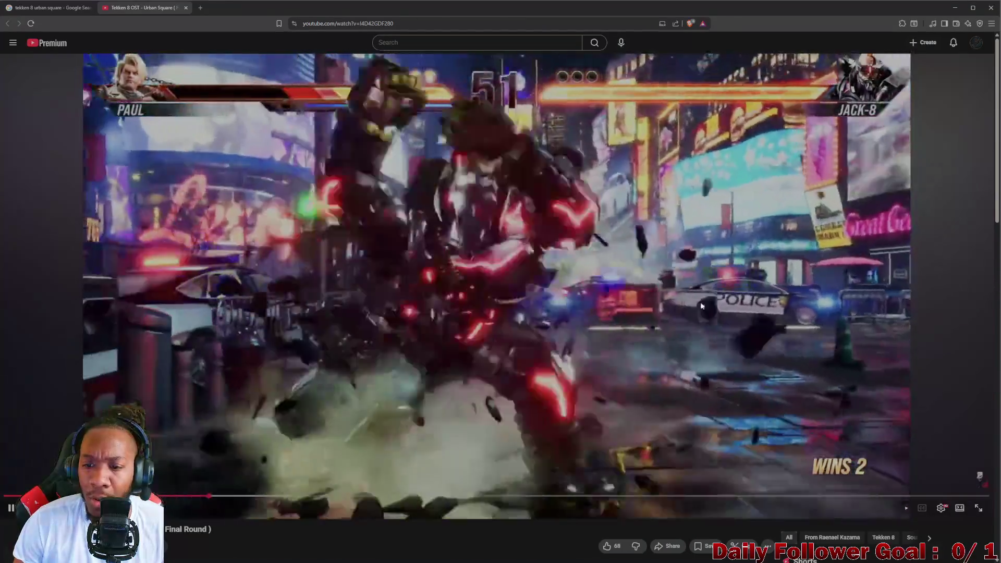
click(652, 317)
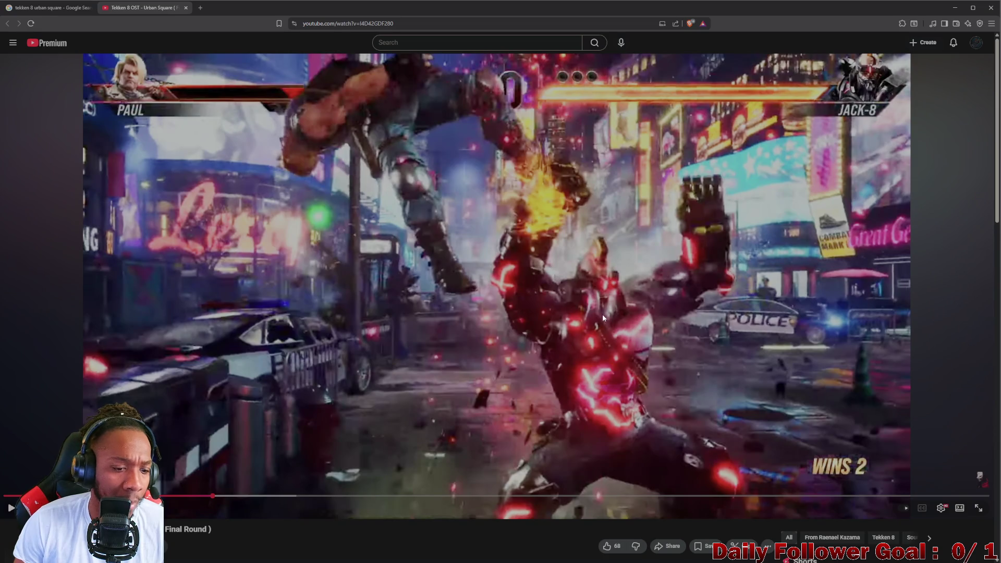
click(561, 310)
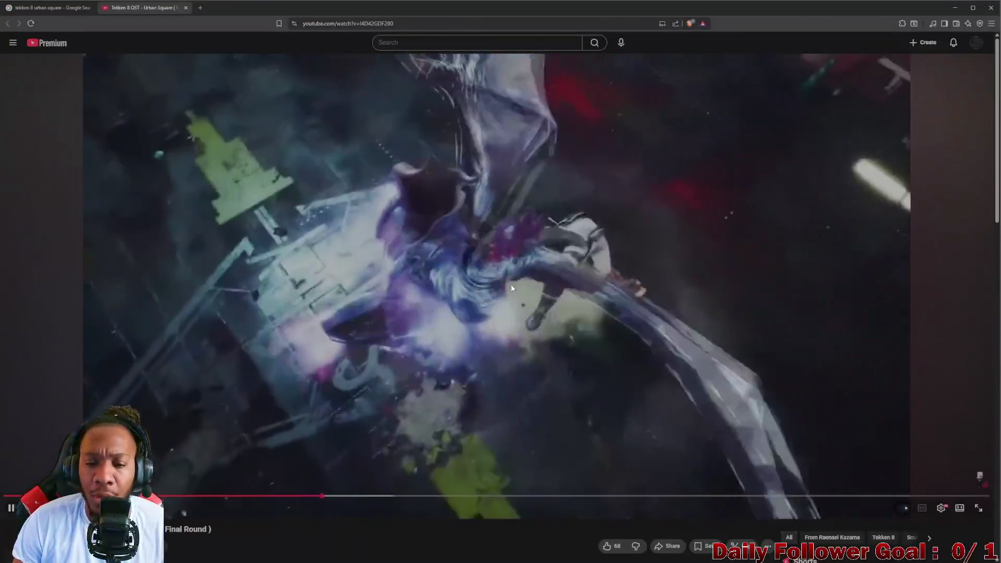
click(511, 288)
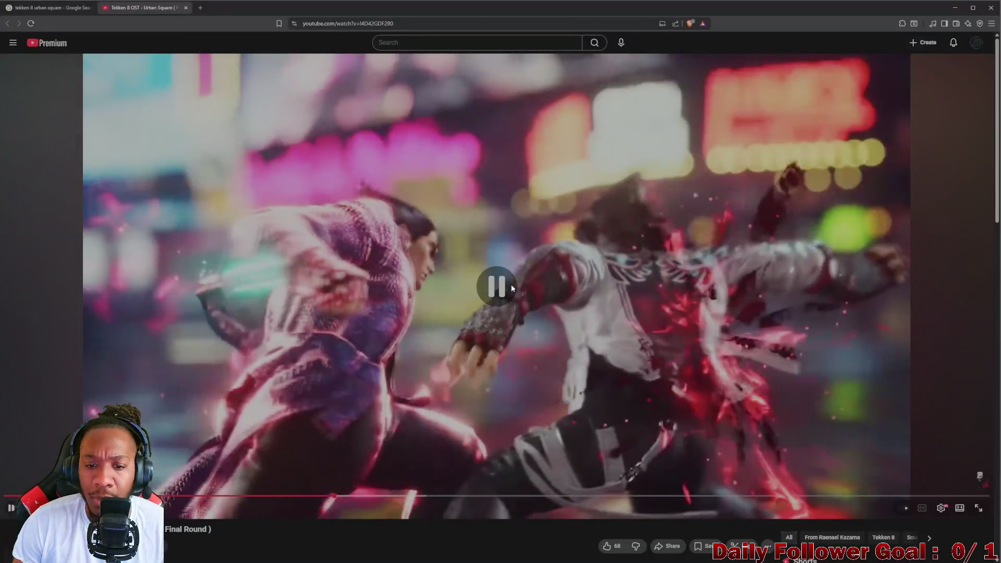
click(512, 288)
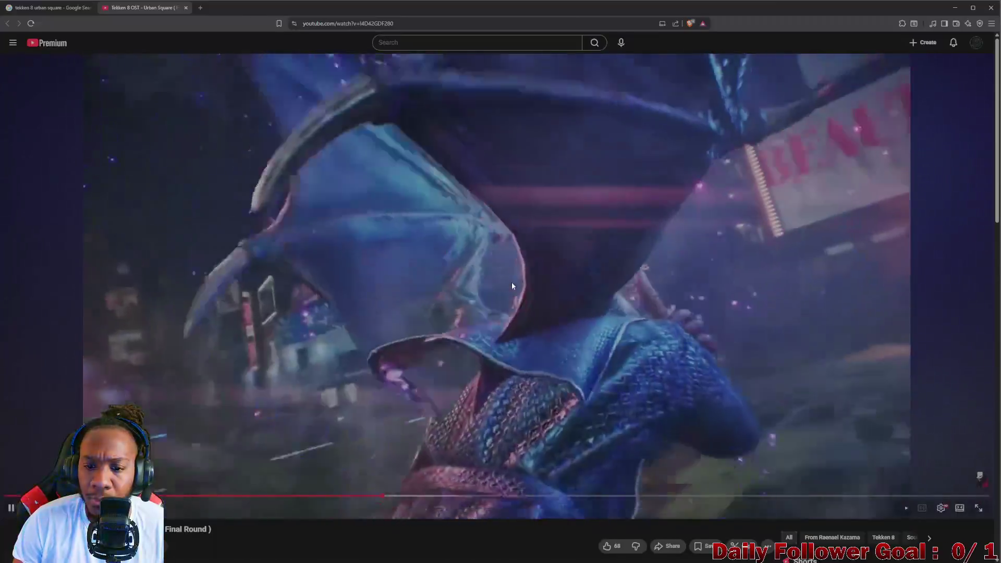
click(527, 270)
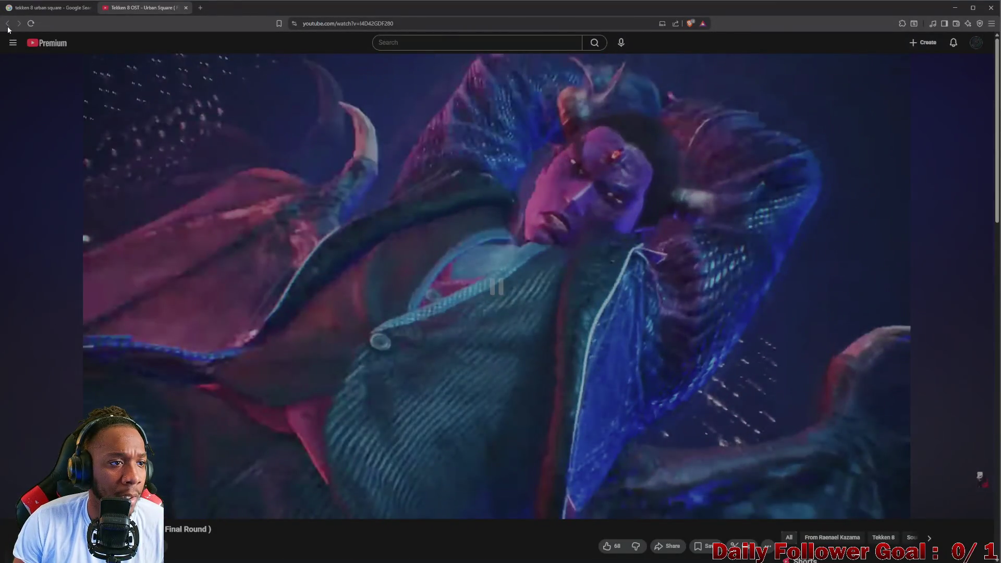
click(186, 8)
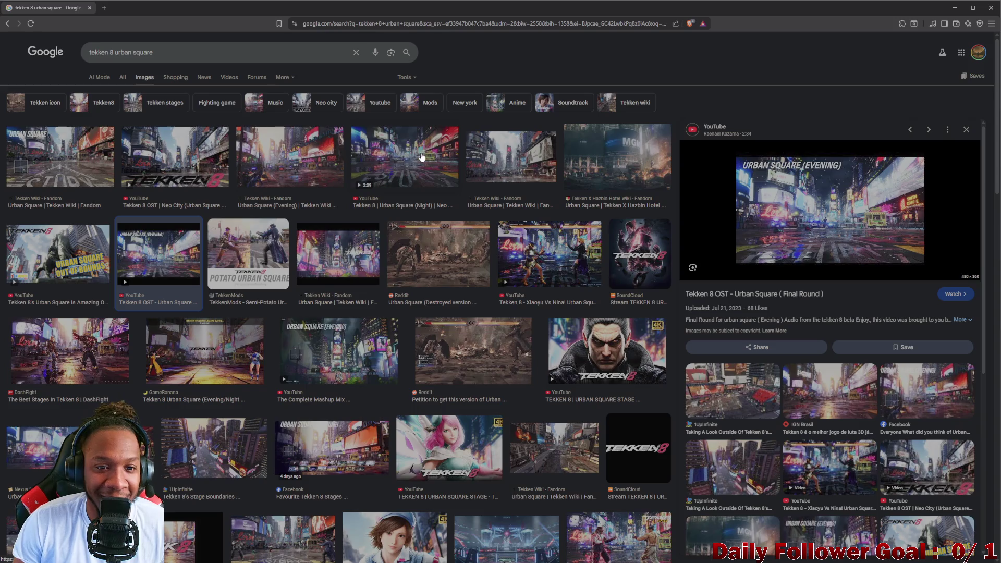
Preview the Urban Square (Night) result and open its Live Stage + OST video on YouTube
click(422, 157)
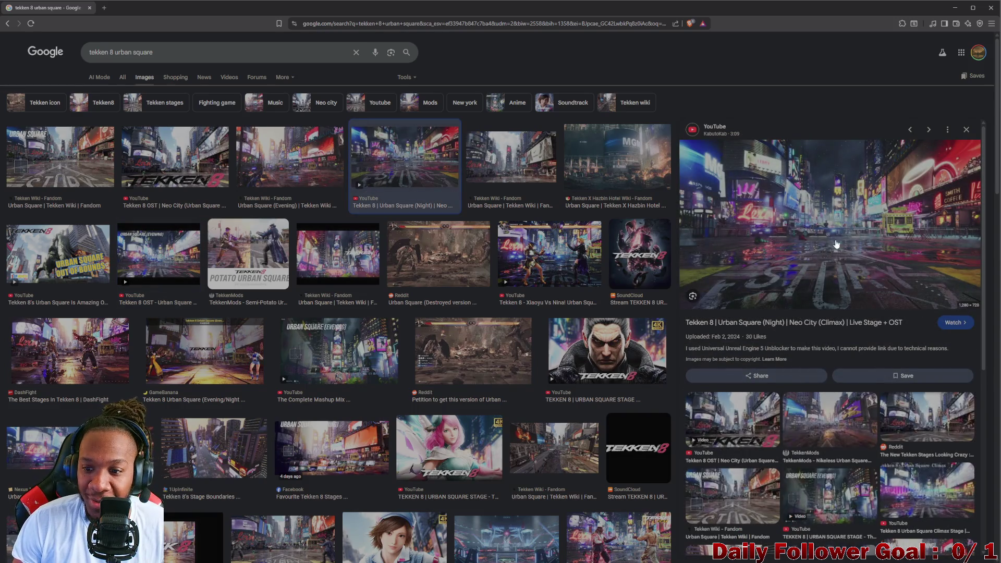
click(786, 324)
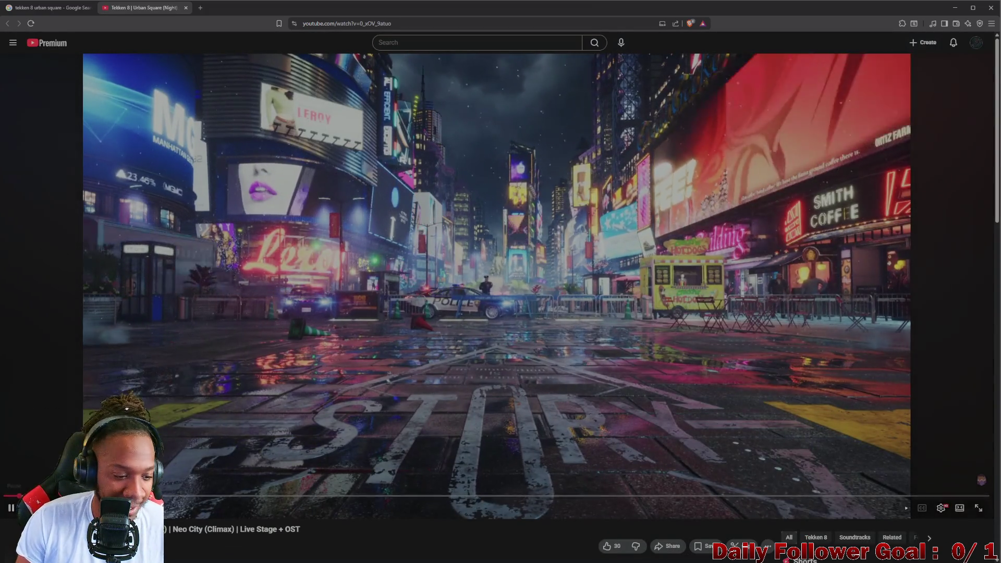
Skip ahead in the Urban Square (Night) video, resume it, then minimize the browser to reveal Blender
drag(186, 496, 358, 500)
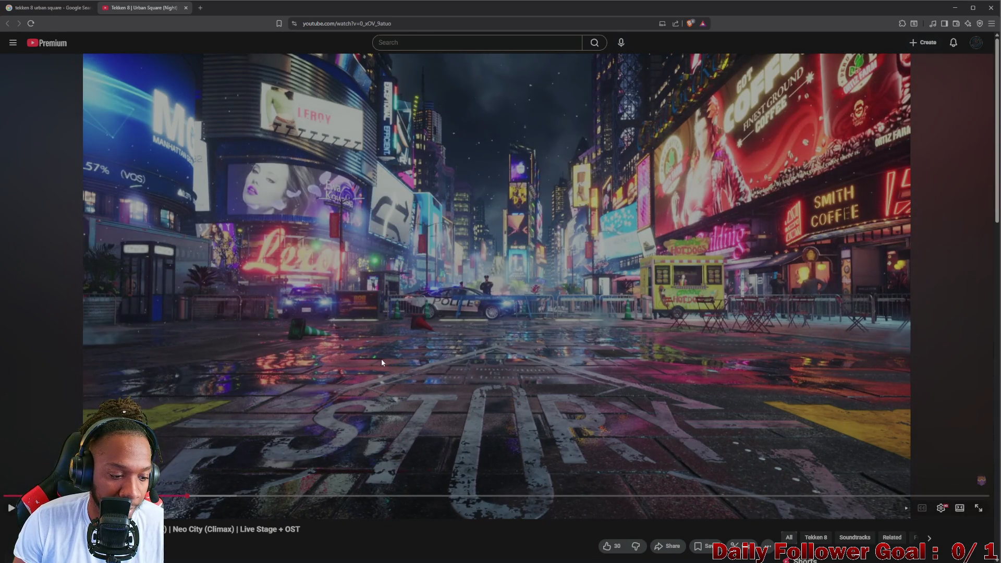
click(381, 359)
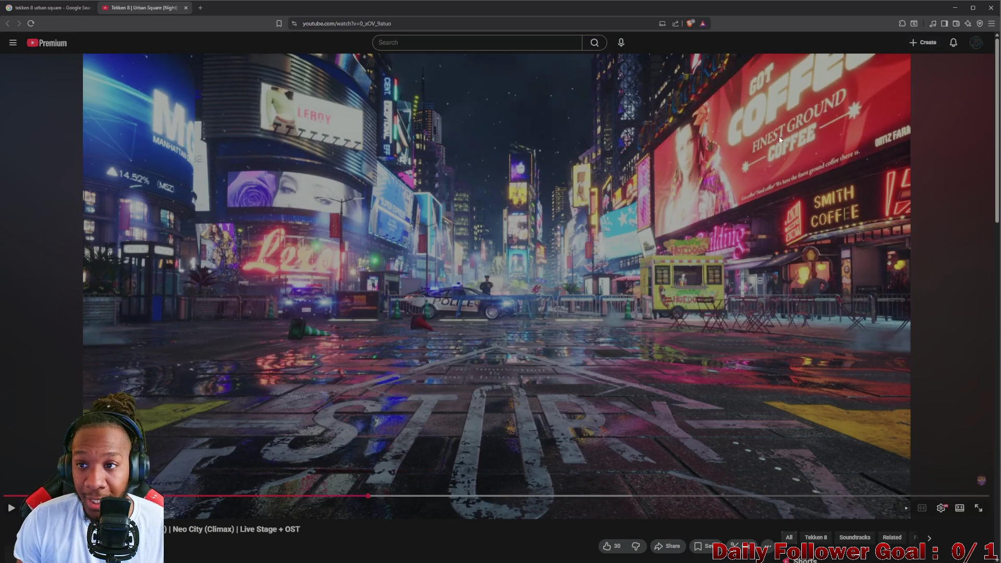
click(955, 8)
drag(420, 234, 397, 237)
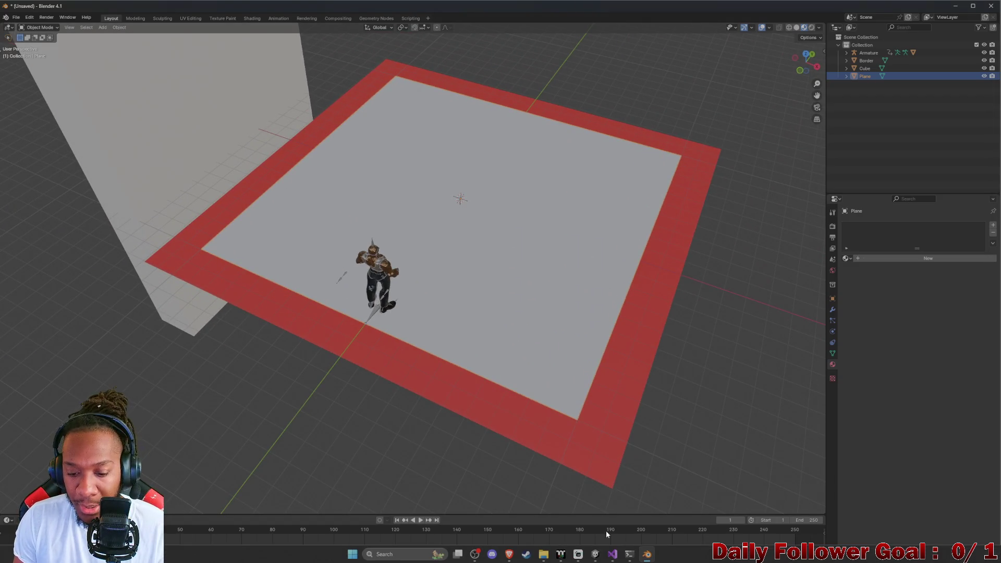
Bring the browser back to the Urban Square image results tab
mouse_move(510, 559)
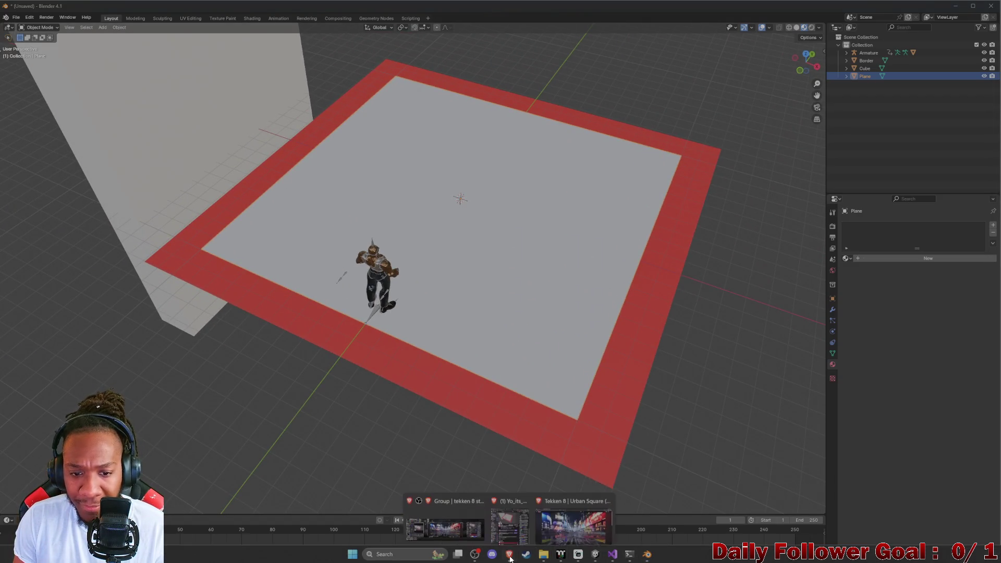
click(573, 528)
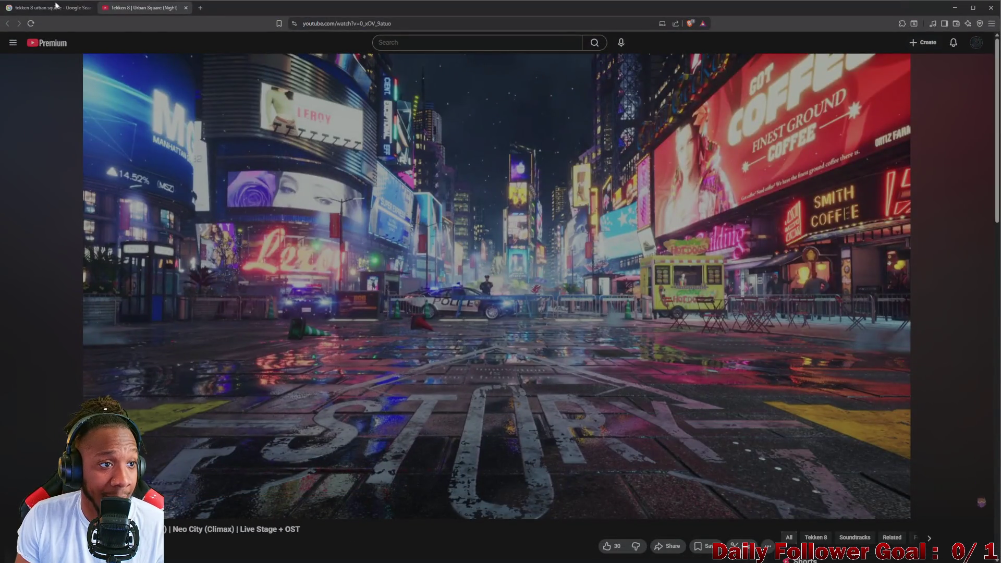
click(56, 3)
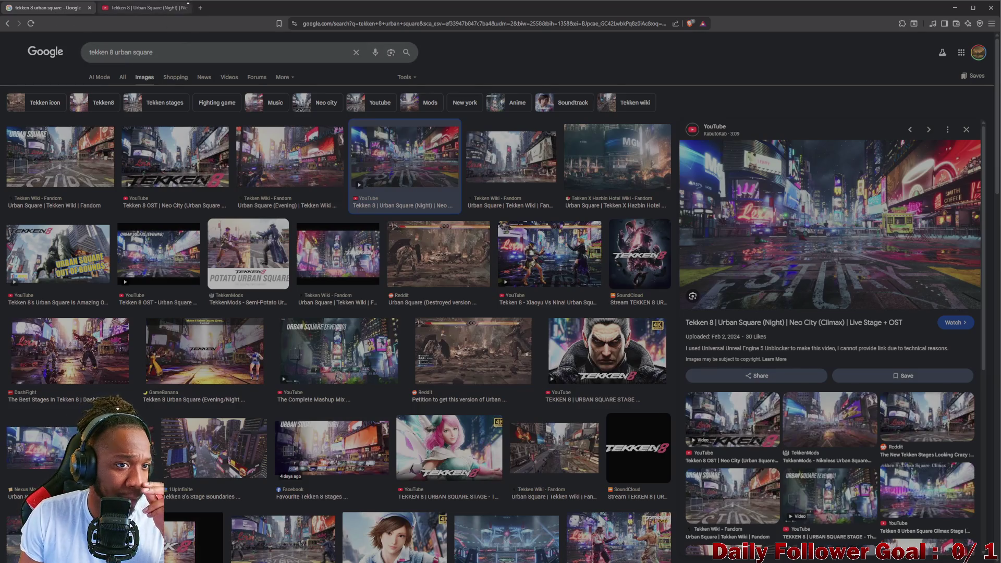
Search 'tokyo alley' in a new tab and show its Google Images results
click(200, 7)
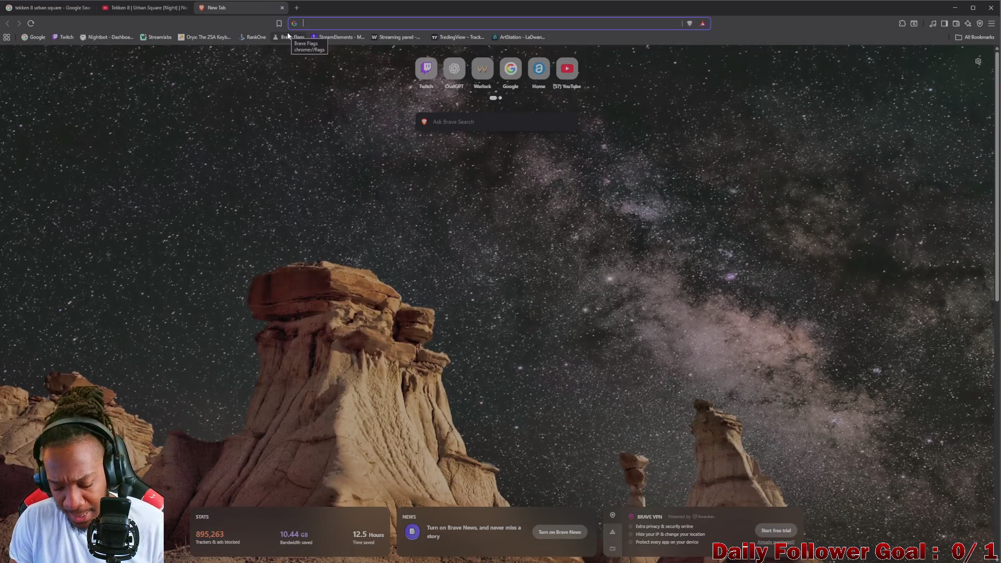
text(tokyo alle)
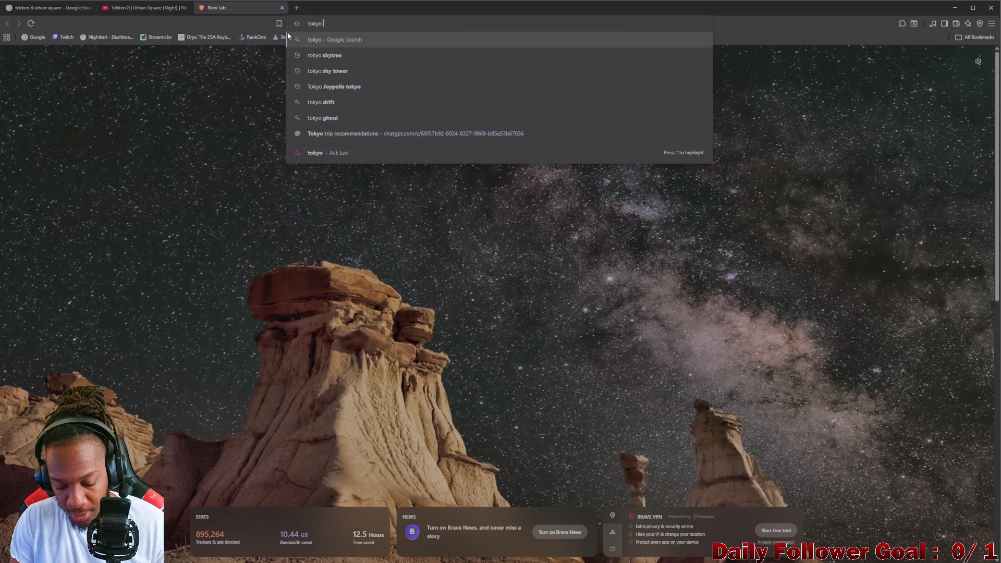
text(y)
key(Return)
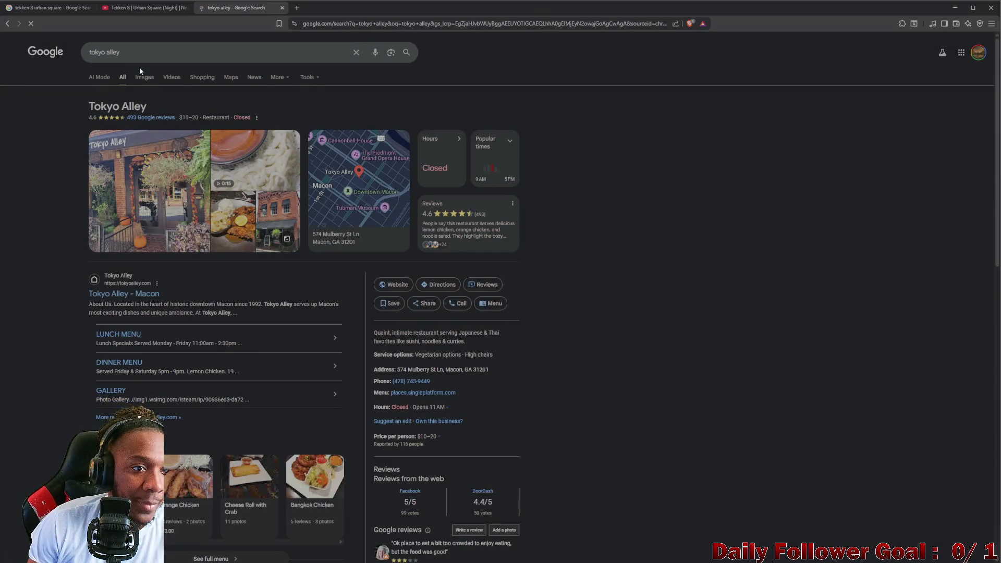
click(144, 79)
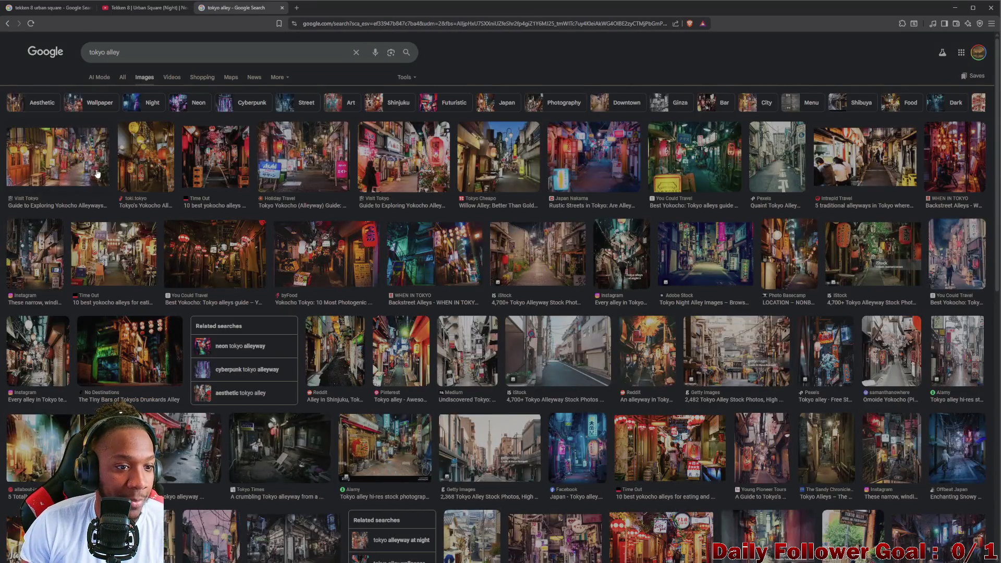
Preview the Visit Tokyo, toki.tokyo and Time Out alley photos
click(77, 167)
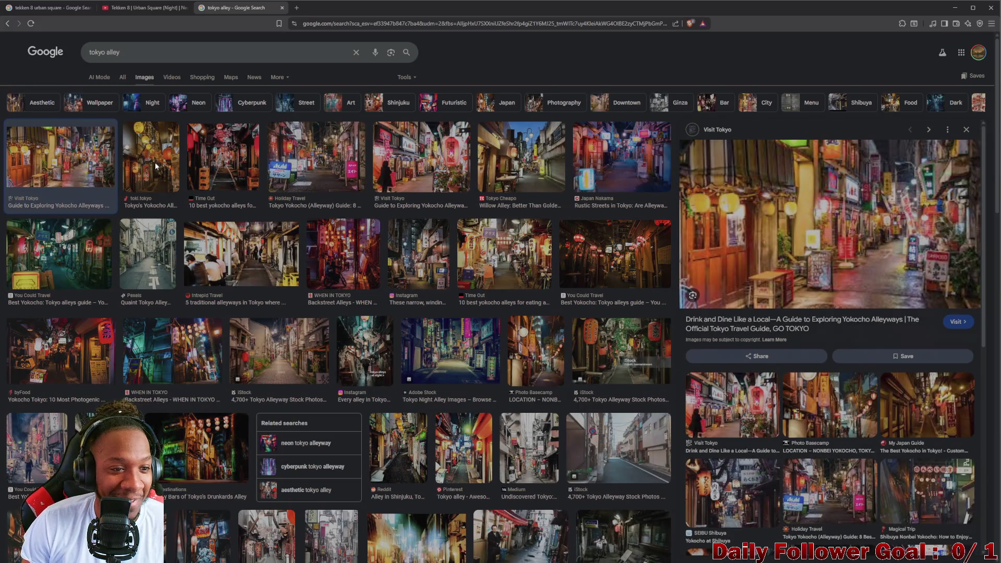
click(155, 167)
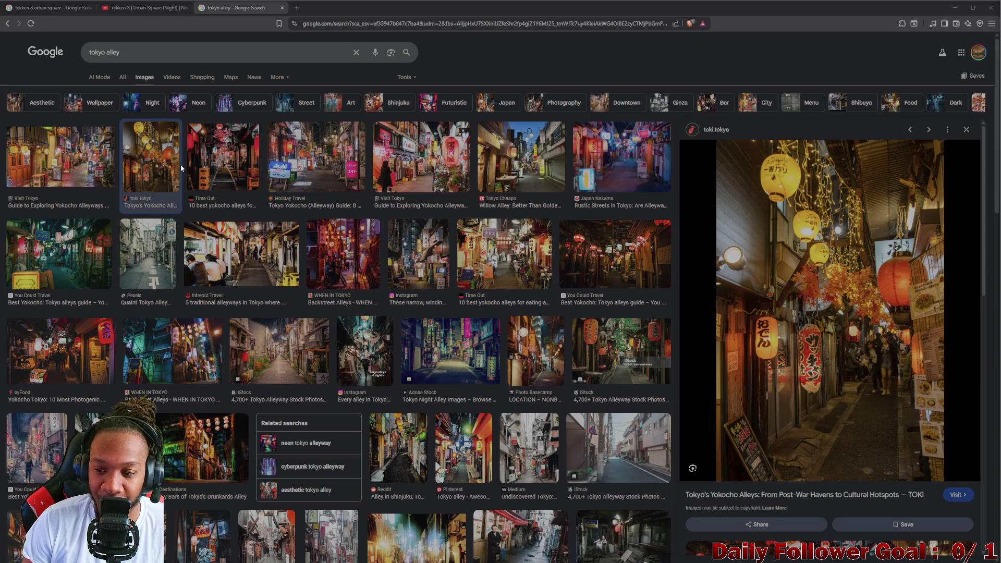
click(217, 164)
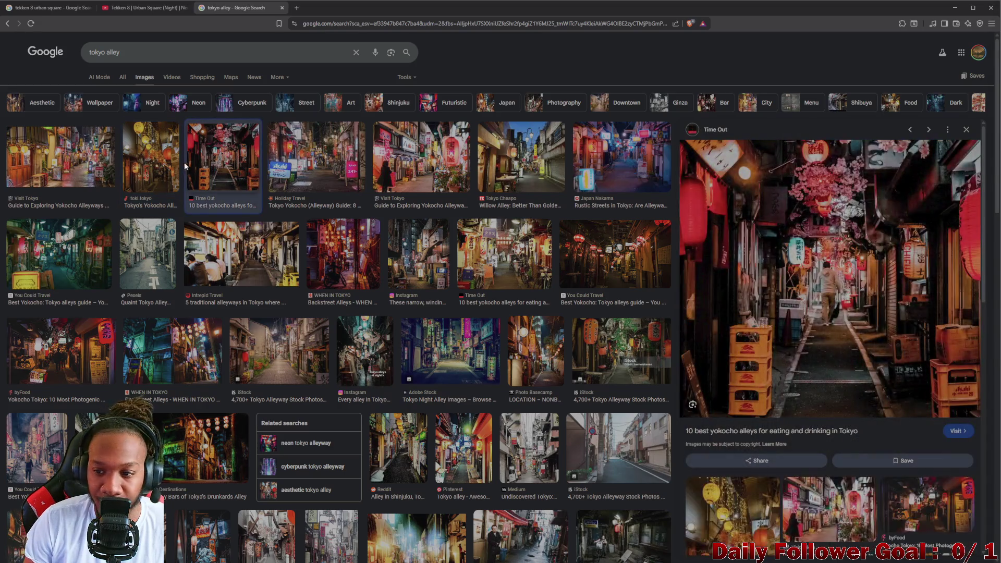
click(73, 159)
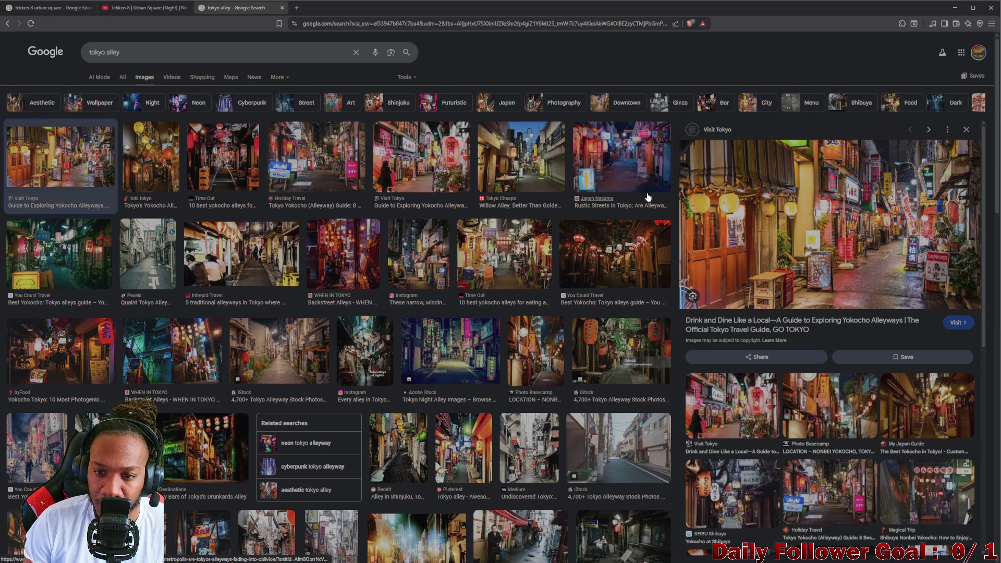
click(508, 261)
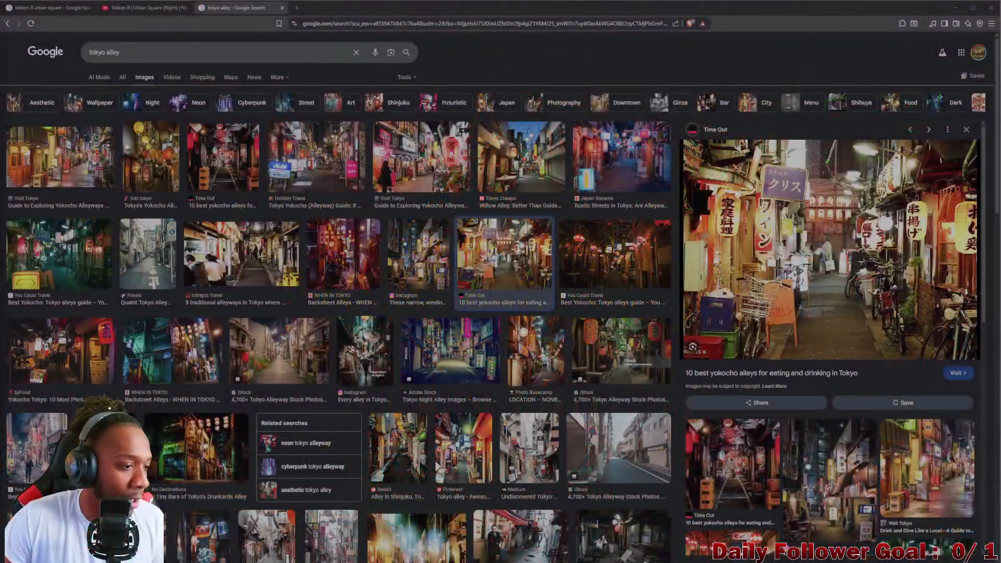
Preview the Pinterest, Adobe Stock and Tokyo Night Street Photography images, then minimize the browser
scroll(down, 3)
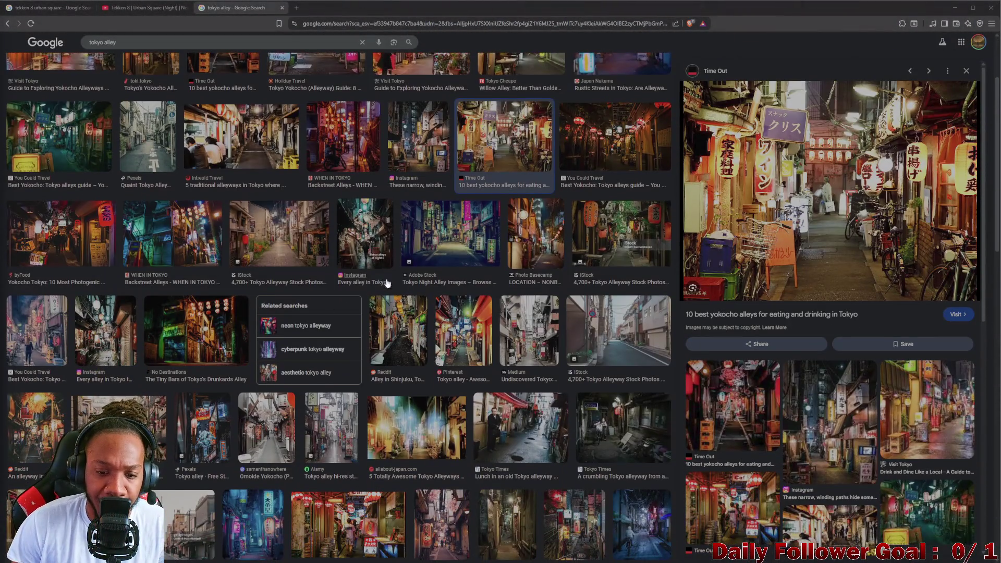
click(471, 298)
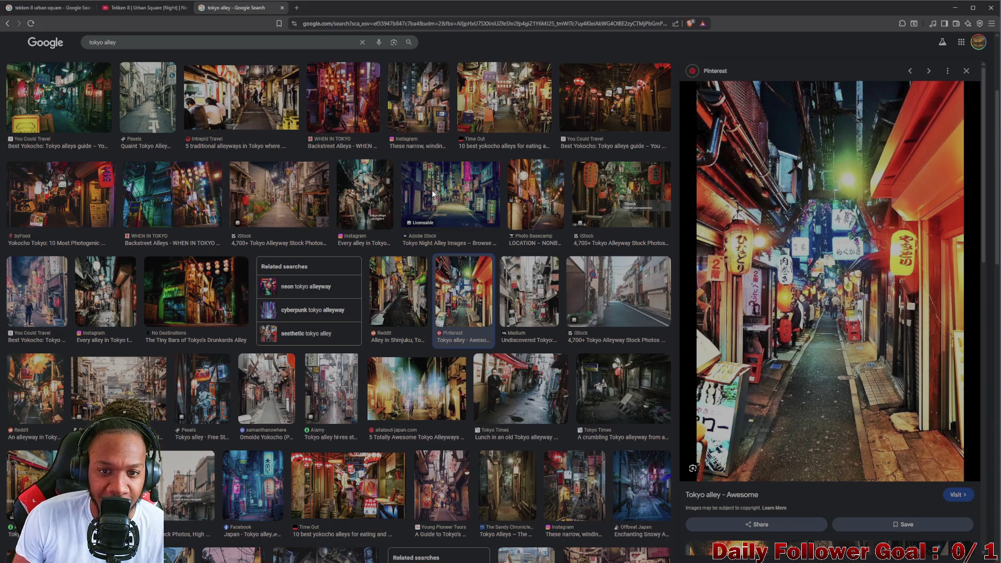
click(432, 196)
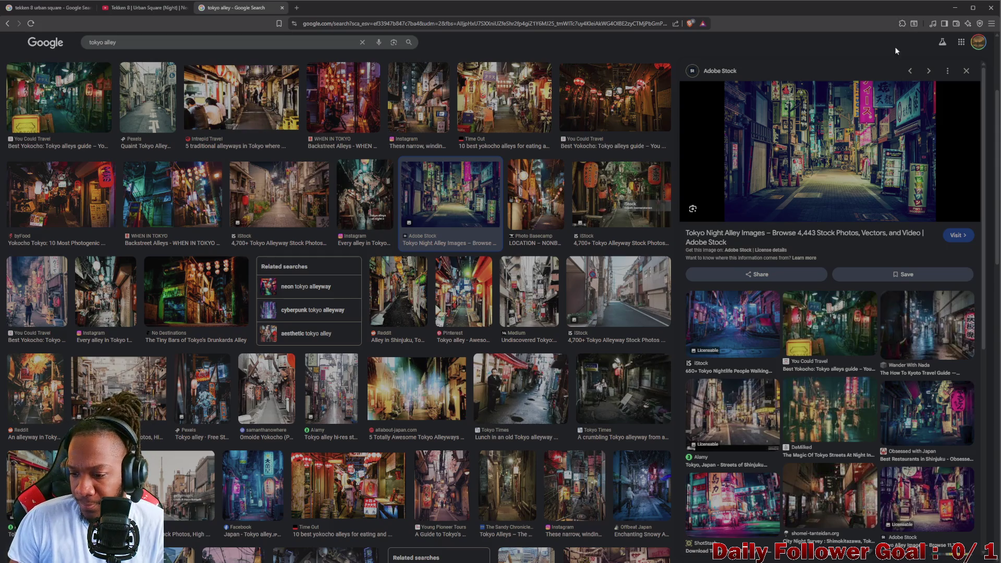
scroll(down, 3)
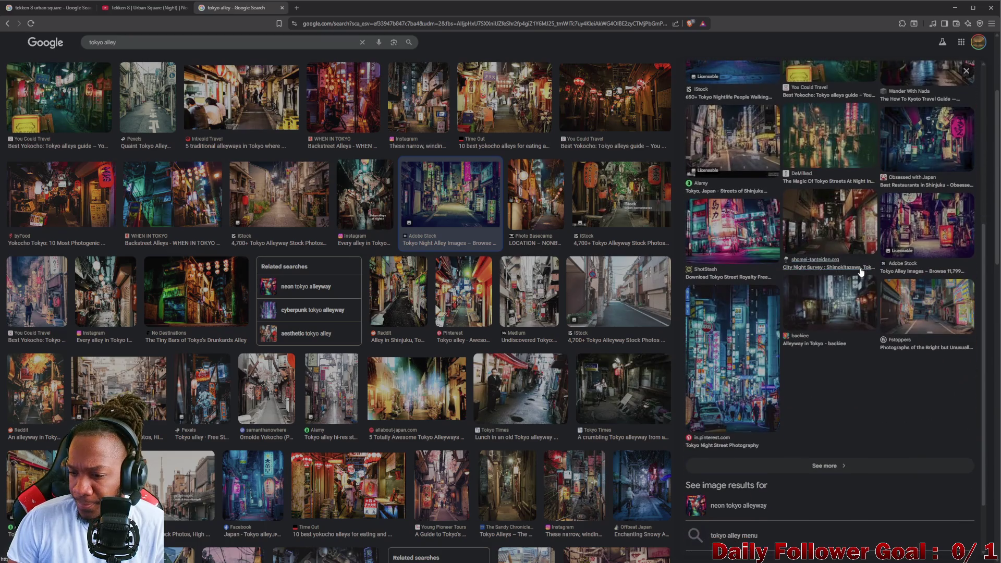
scroll(down, 3)
click(740, 268)
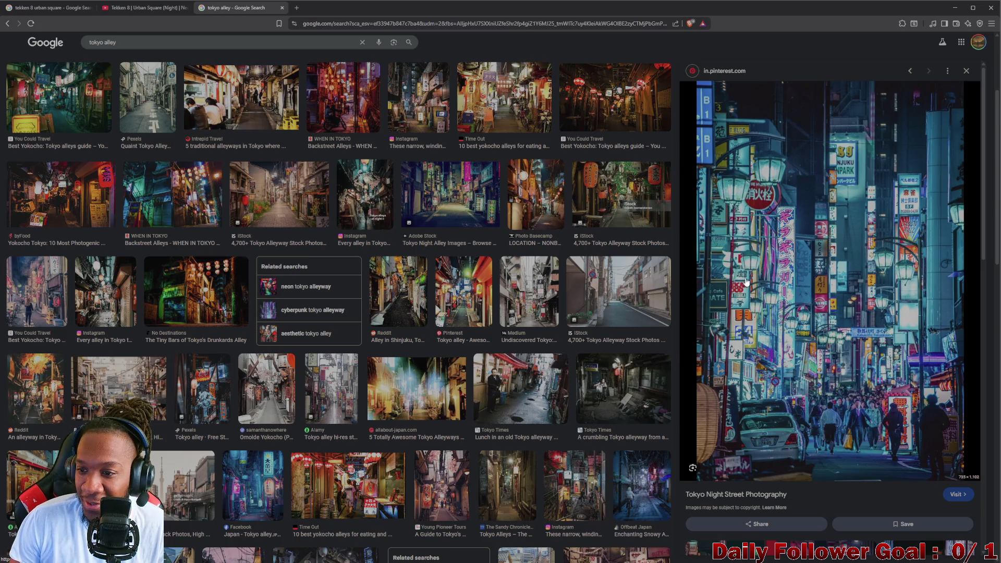
scroll(up, 3)
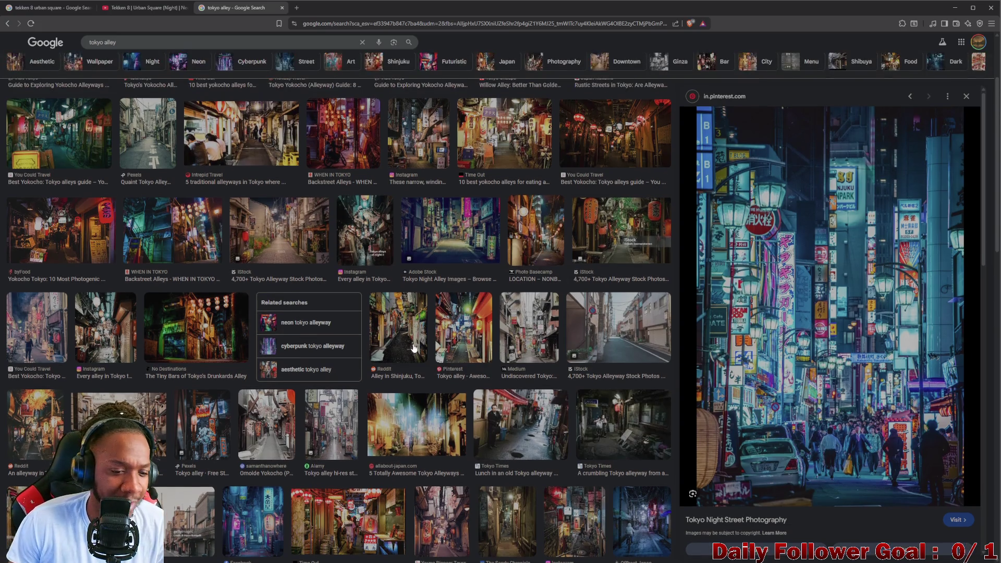
scroll(up, 3)
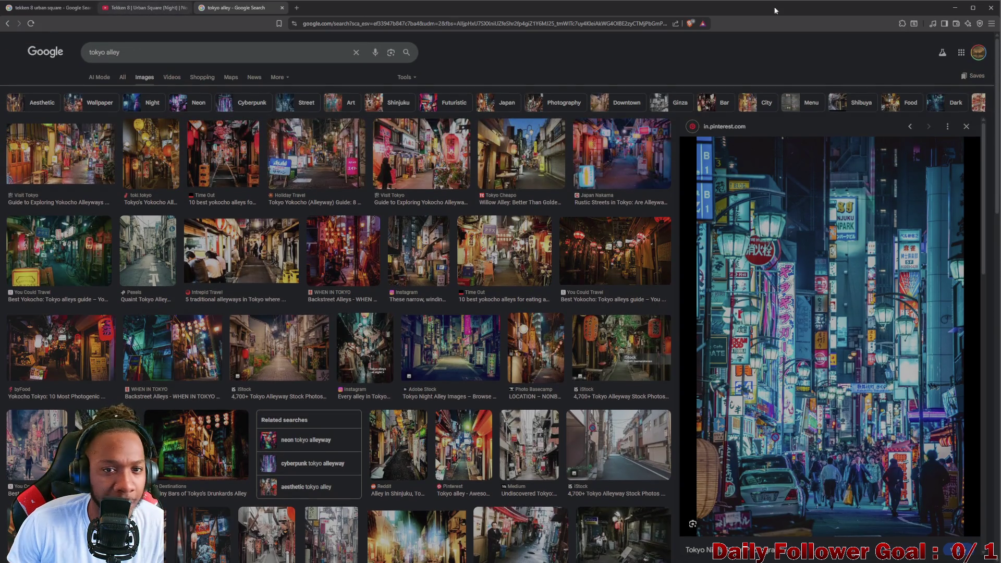
click(955, 8)
drag(471, 290, 365, 269)
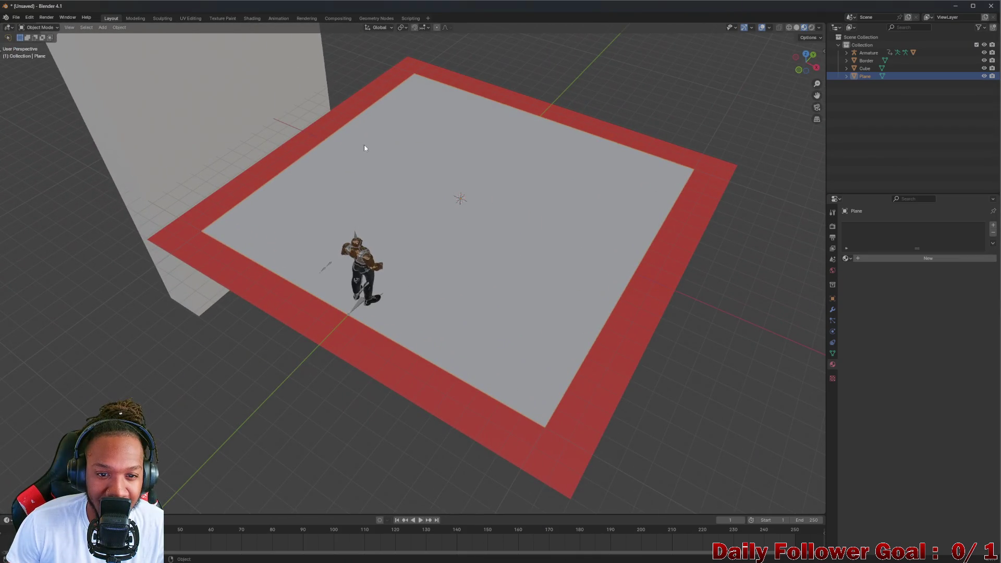
Orbit to view the floor from above and select the grey wall cube to move it
drag(376, 210, 292, 81)
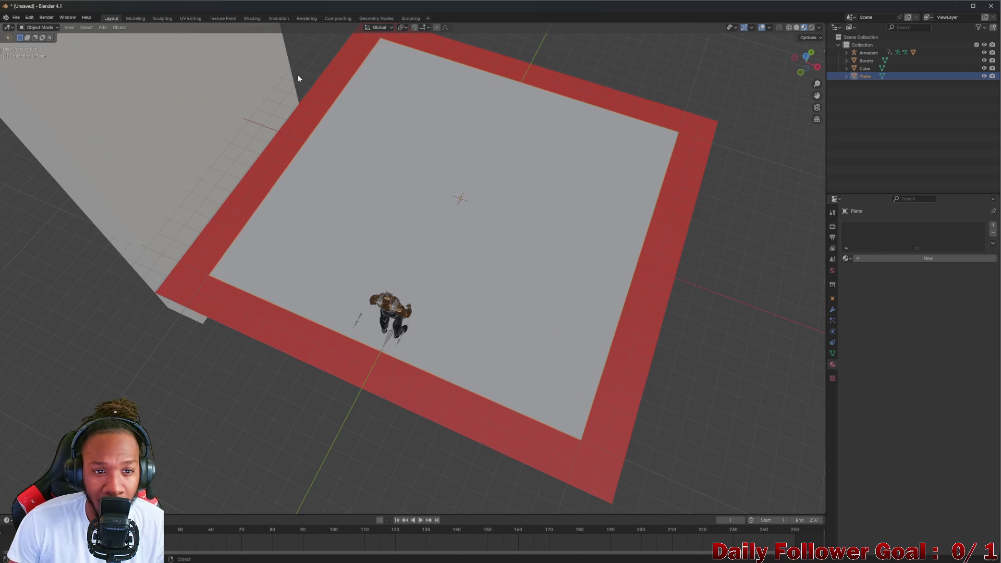
drag(207, 218, 204, 220)
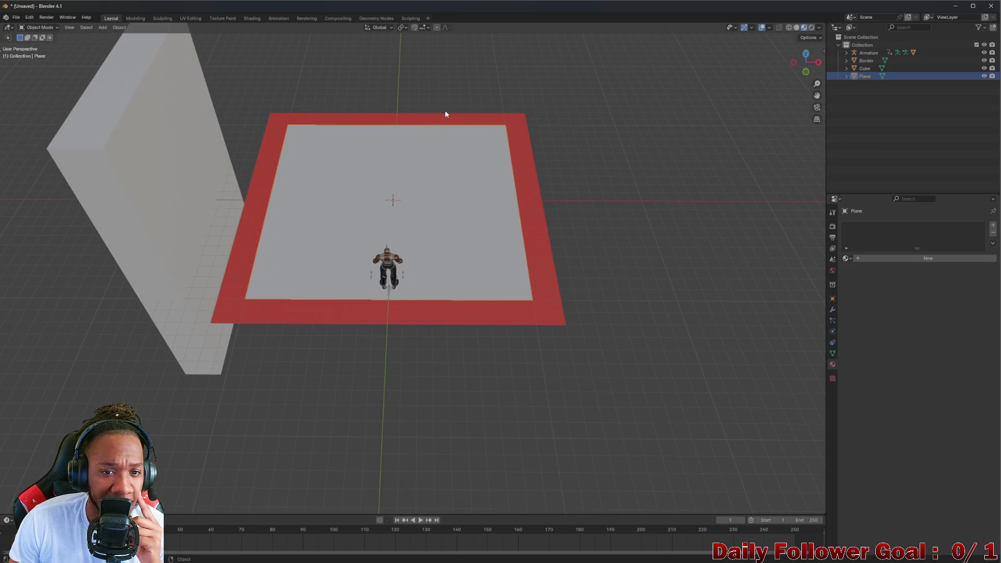
click(135, 182)
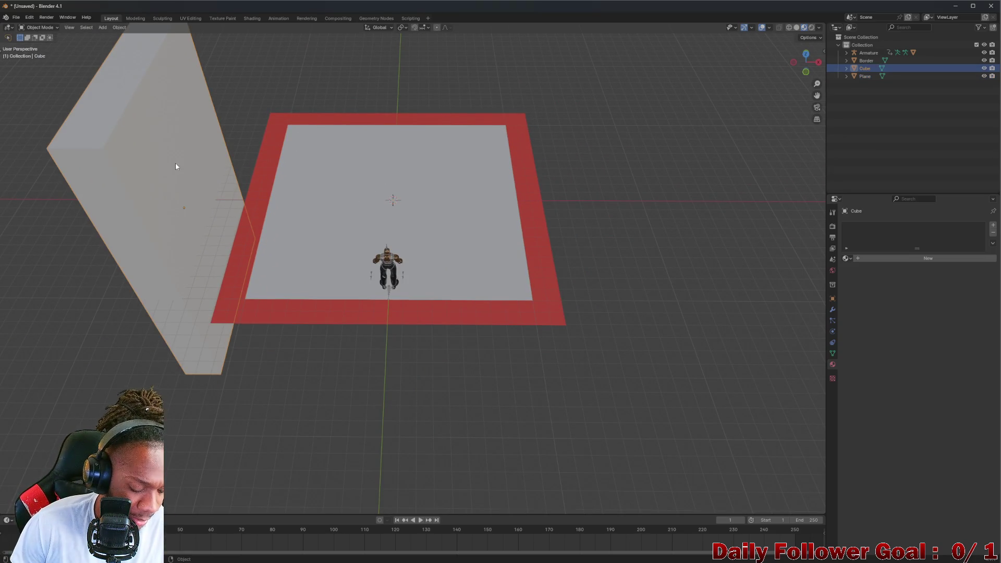
key(shift+space)
key(g)
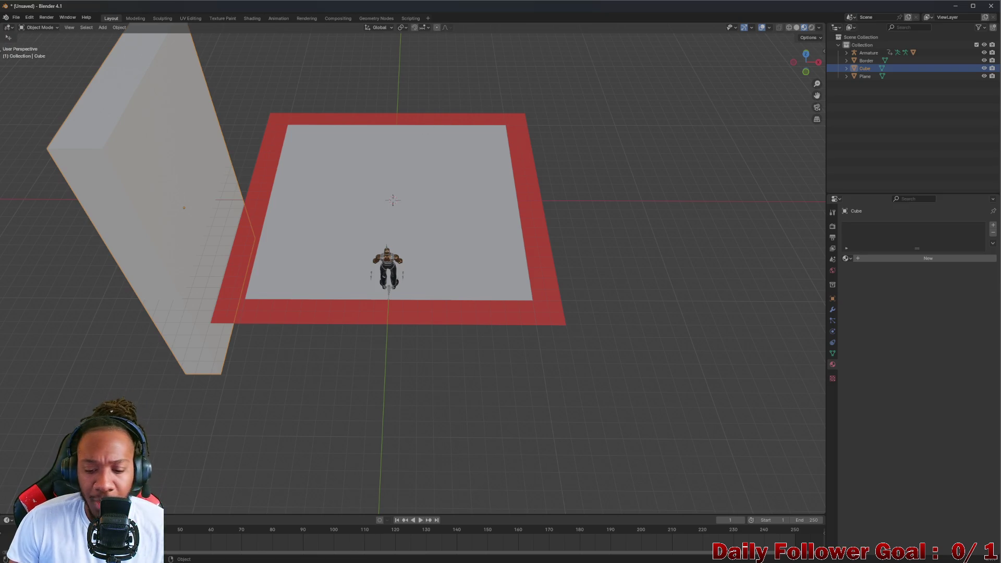
mouse_move(613, 554)
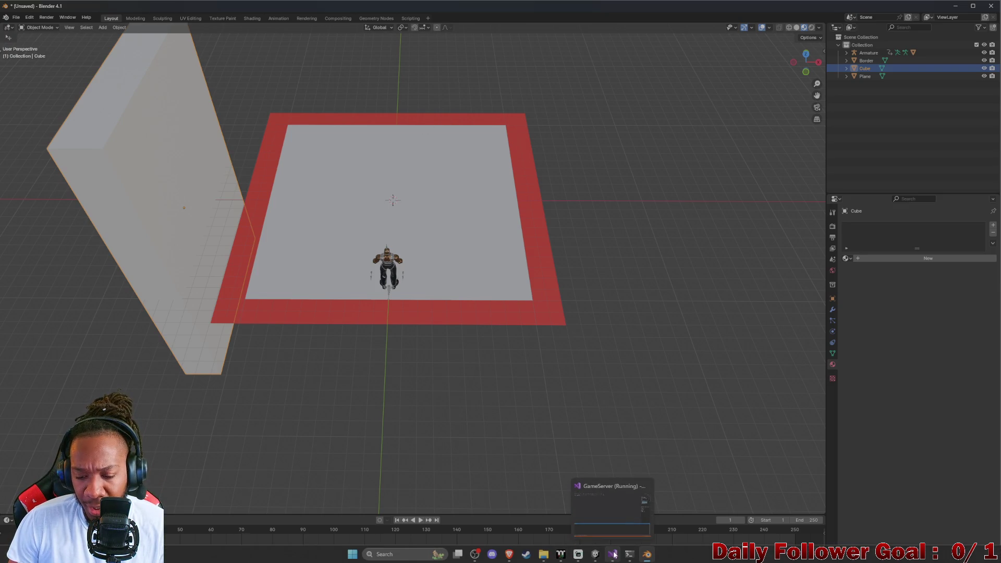
mouse_move(647, 558)
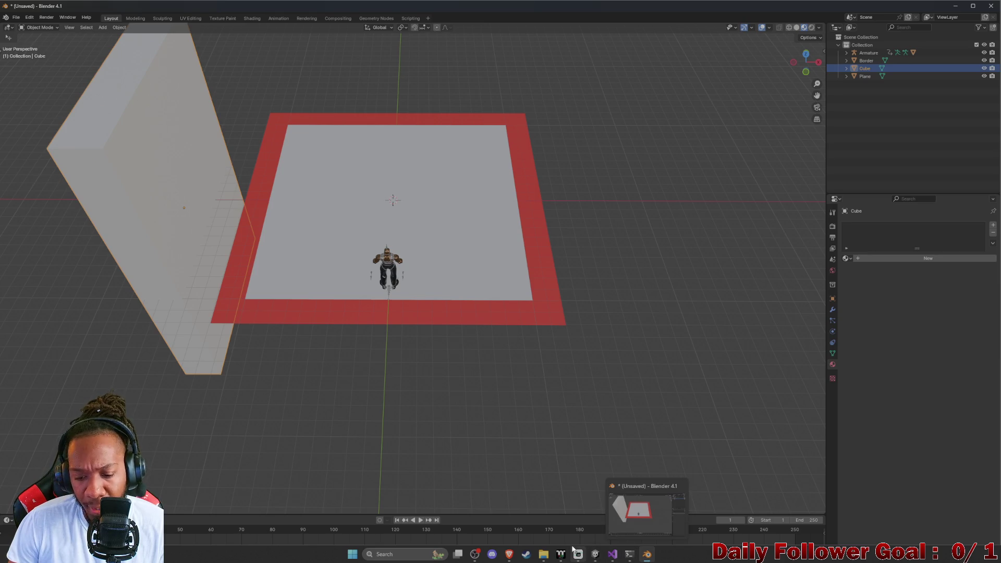
mouse_move(598, 555)
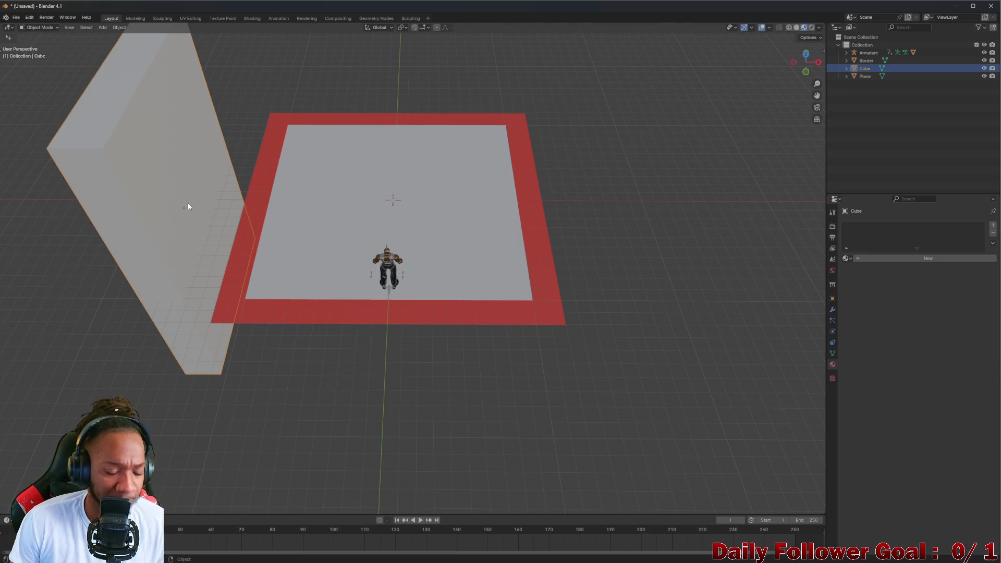
Move the wall cube and apply Shade Smooth to it
key(g)
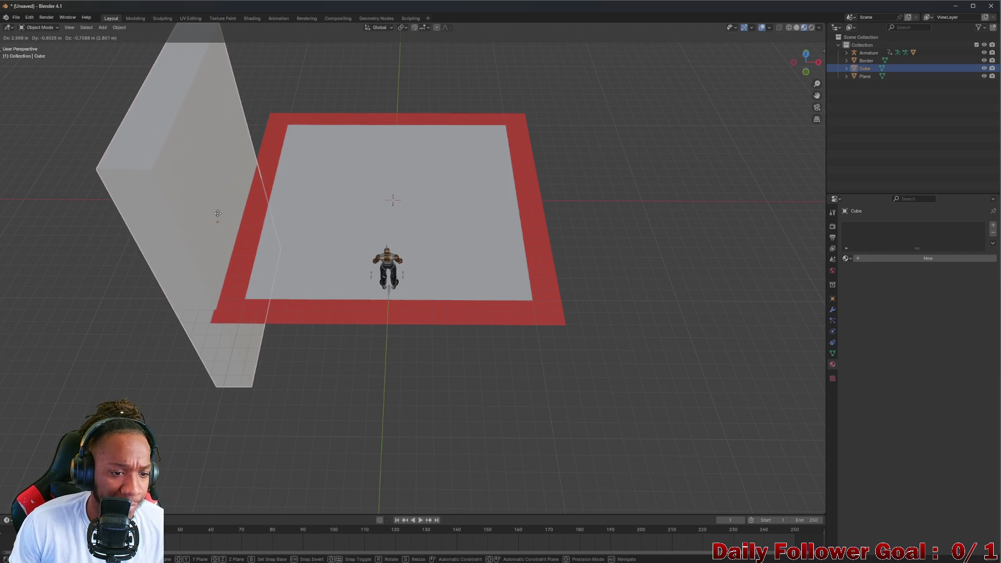
click(205, 217)
drag(205, 217, 218, 221)
scroll(down, 3)
right_click(237, 261)
click(237, 263)
Slide the wall along Y, then reposition it just outside the floor's red border
scroll(down, 3)
scroll(up, 3)
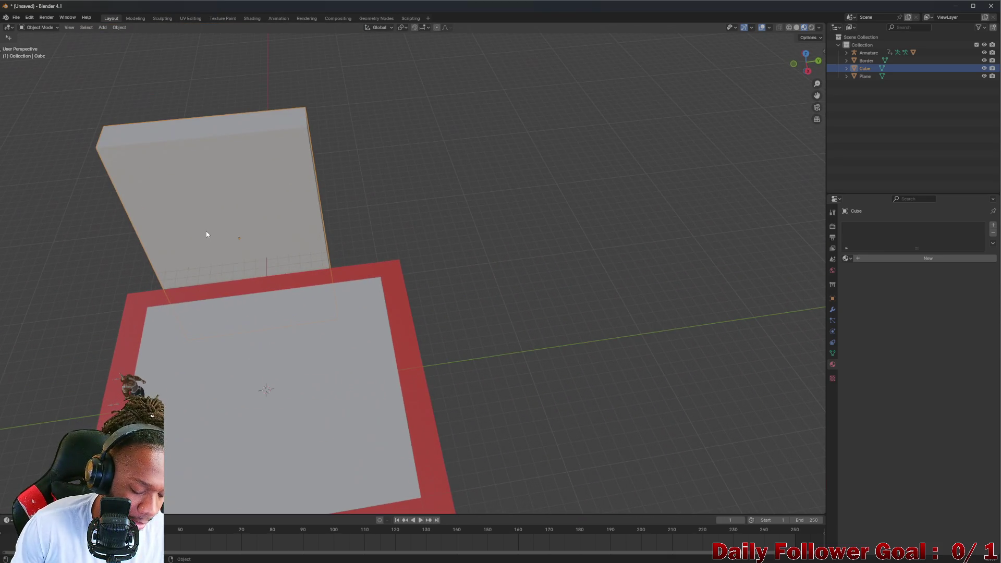
key(g)
key(y)
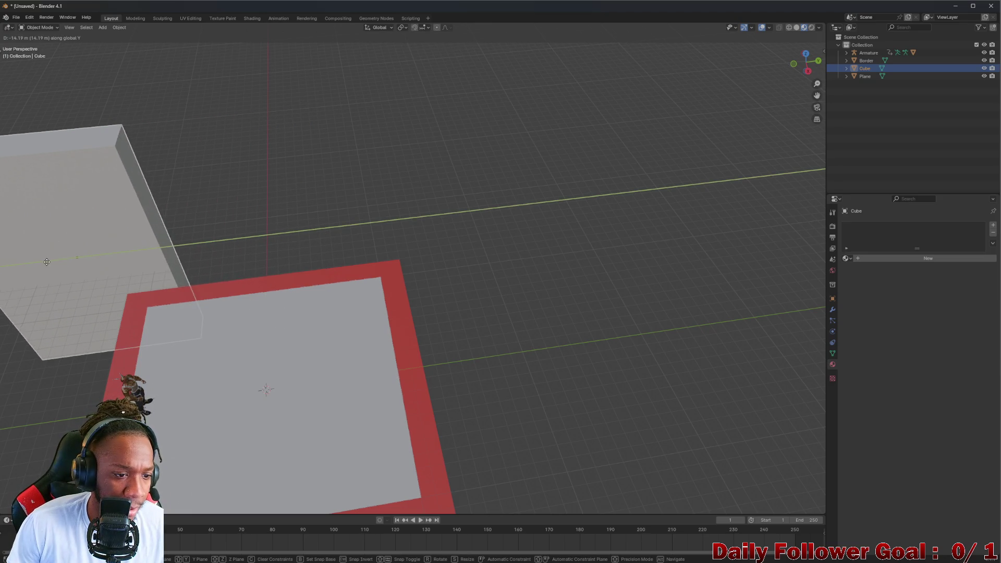
click(67, 266)
drag(110, 269, 275, 256)
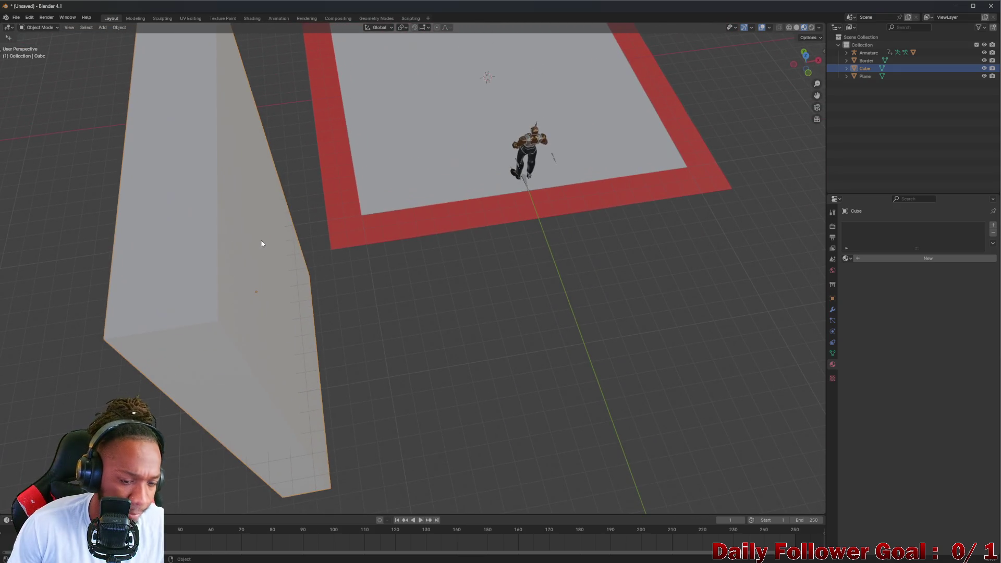
key(g)
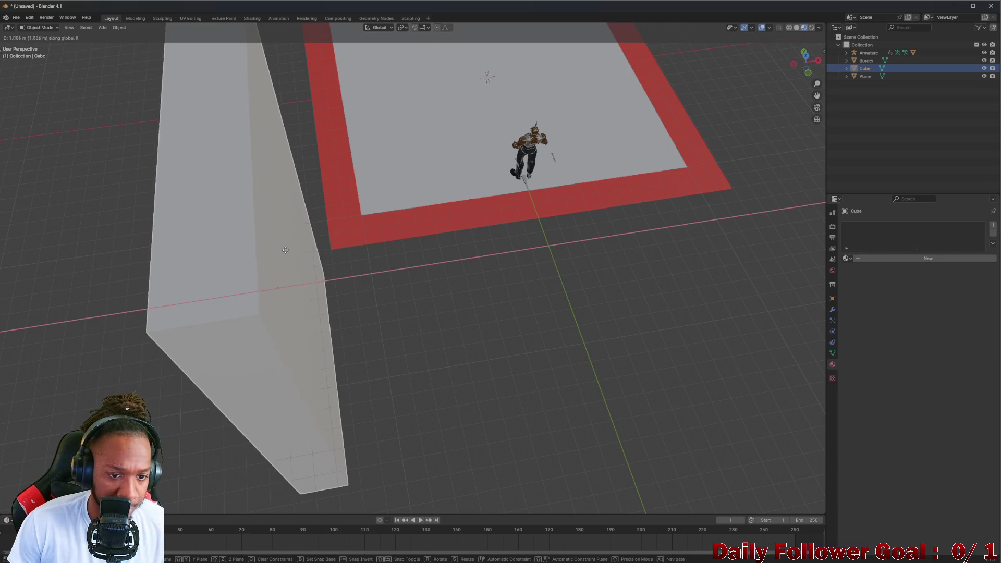
click(310, 254)
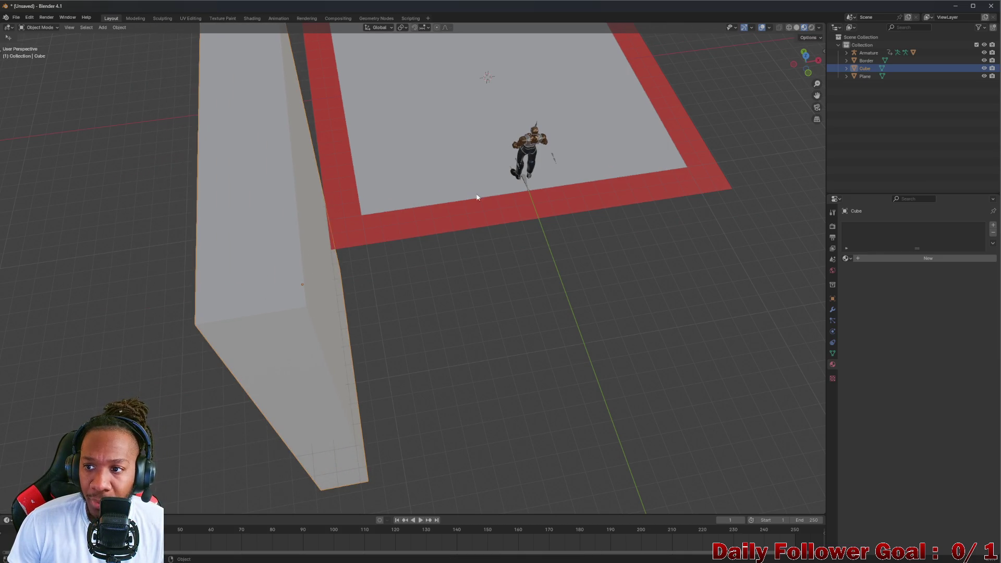
Show the wall cube's Object transform values and set Location X to -13 m
click(833, 271)
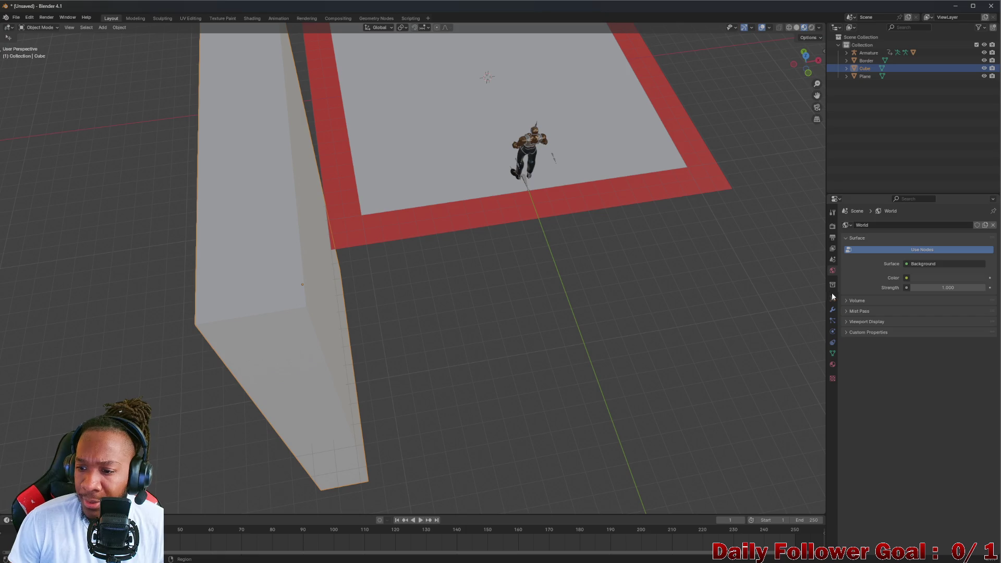
click(833, 299)
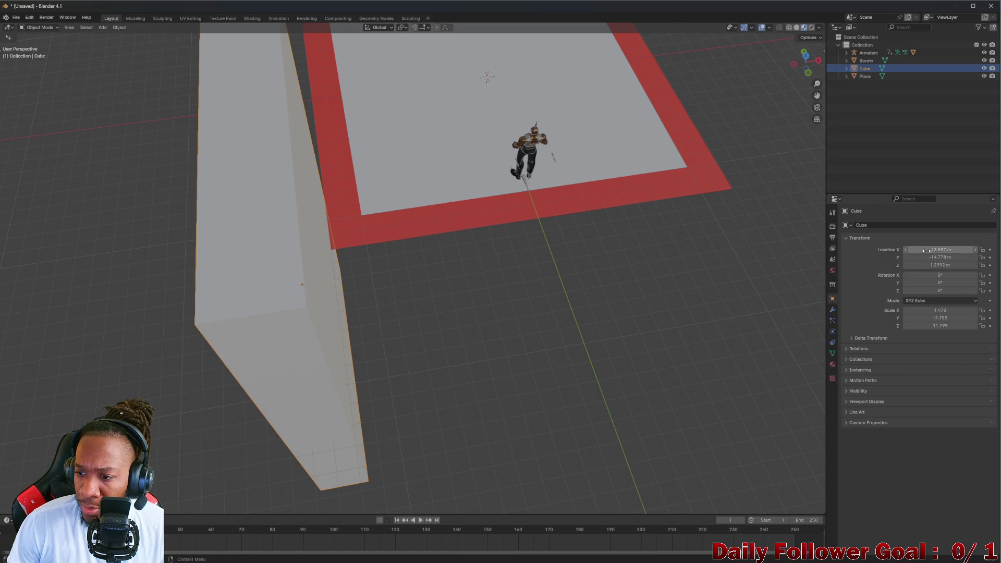
drag(940, 250, 947, 250)
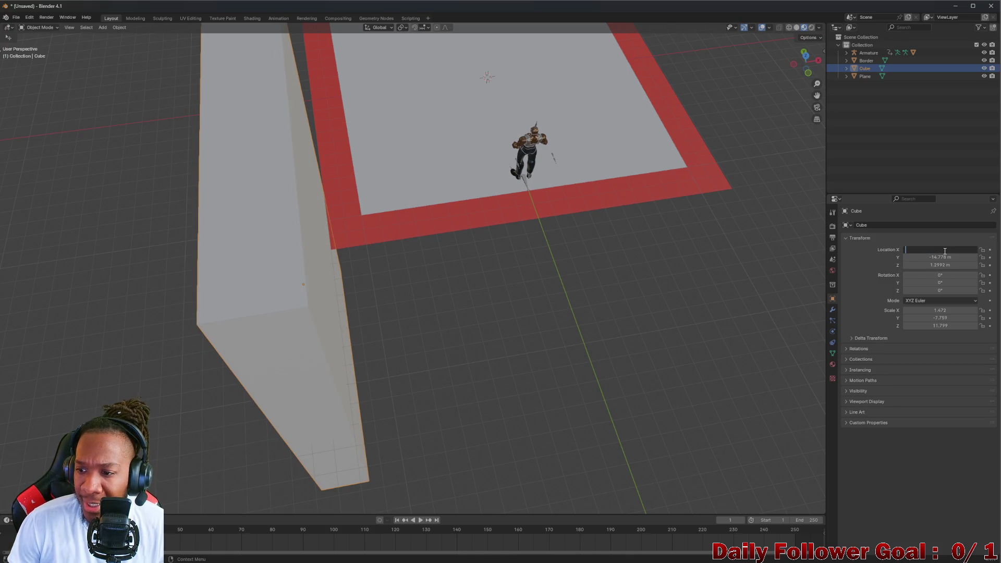
text(13)
key(Return)
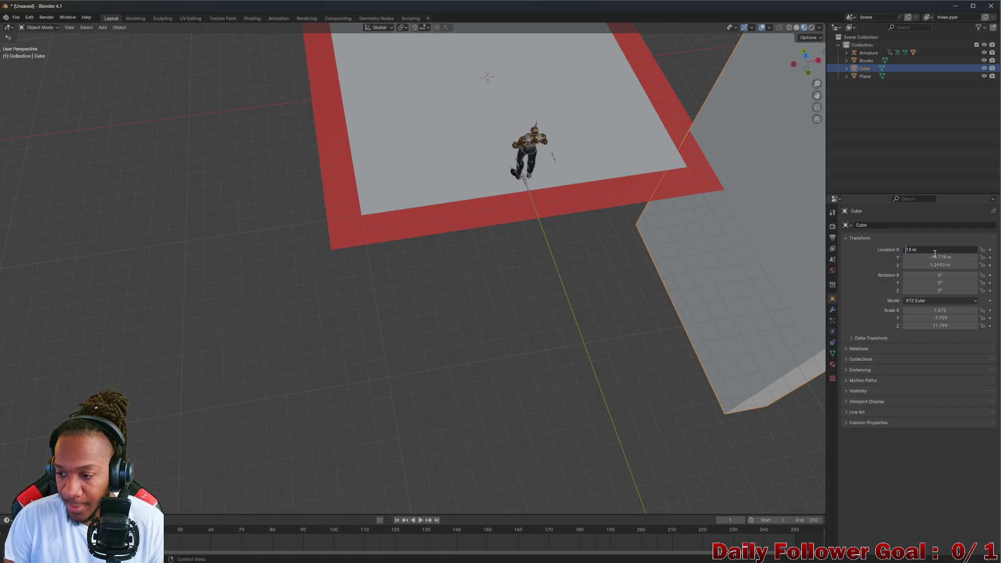
key(Return)
Select the red border and floor plane to check their size, then reselect the wall cube
drag(365, 229, 436, 293)
click(452, 282)
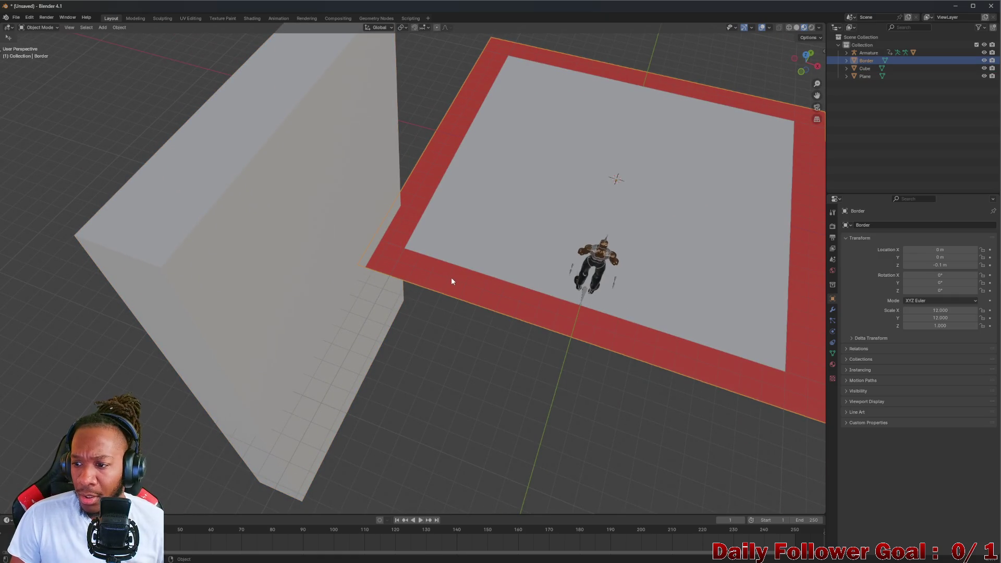
drag(425, 257, 440, 279)
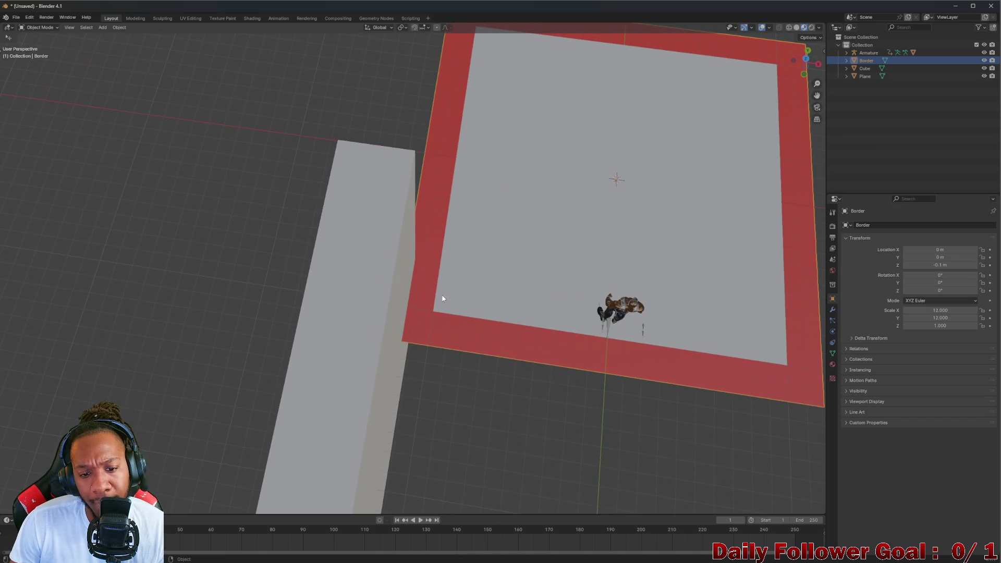
click(458, 300)
click(459, 332)
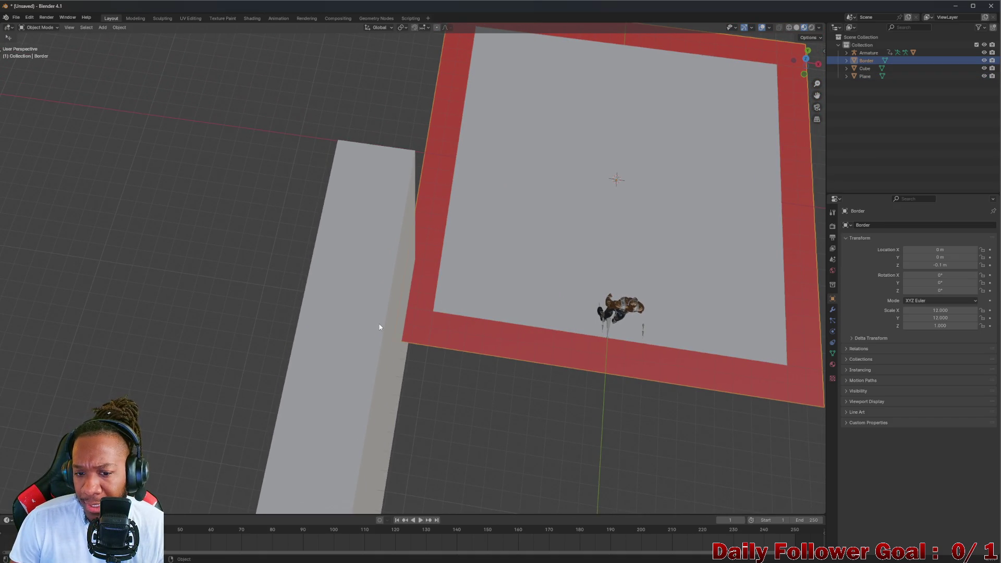
click(386, 305)
click(509, 312)
click(410, 315)
click(398, 313)
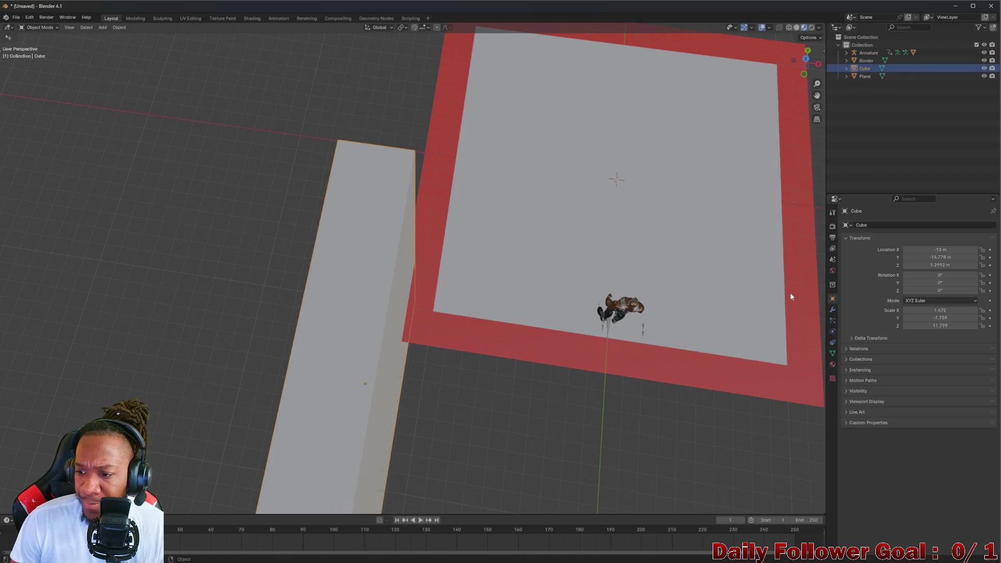
Set the wall's Scale X to 2 and Location X to -14 m
drag(599, 260, 548, 293)
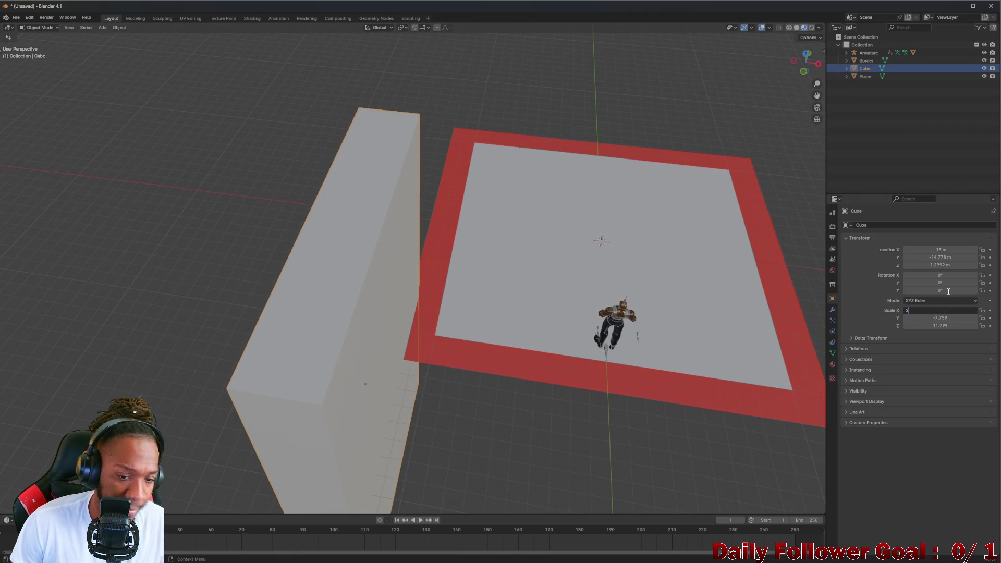
key(Return)
drag(568, 295, 419, 333)
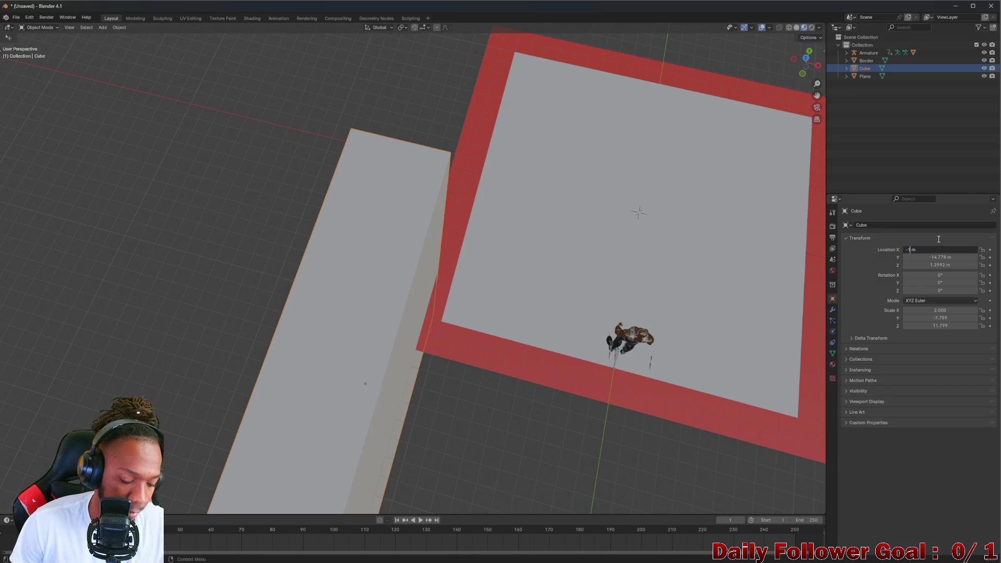
text(4)
key(Return)
Inspect the thinned wall from several angles and duplicate it
drag(458, 321, 472, 305)
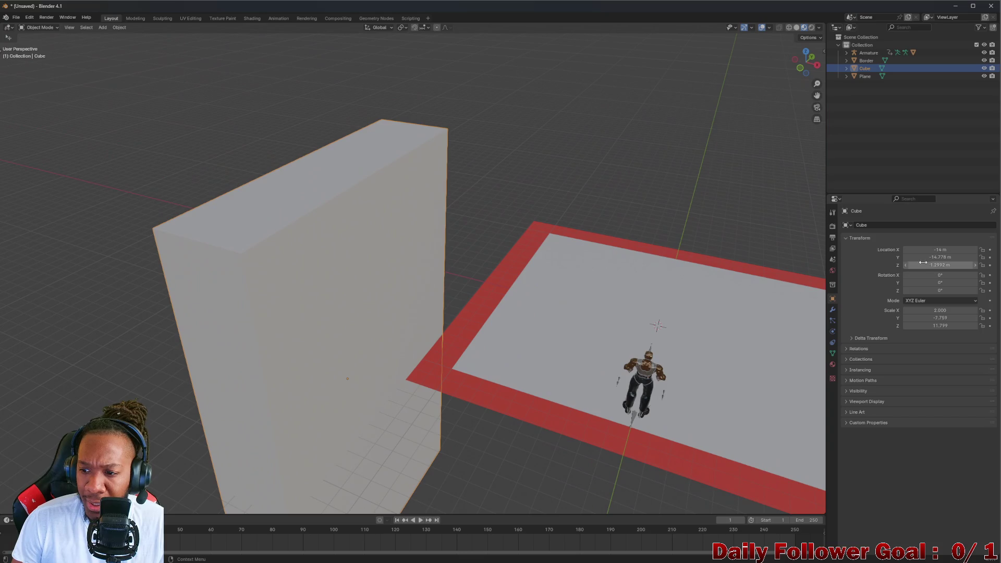
drag(795, 282, 661, 290)
drag(525, 336, 311, 279)
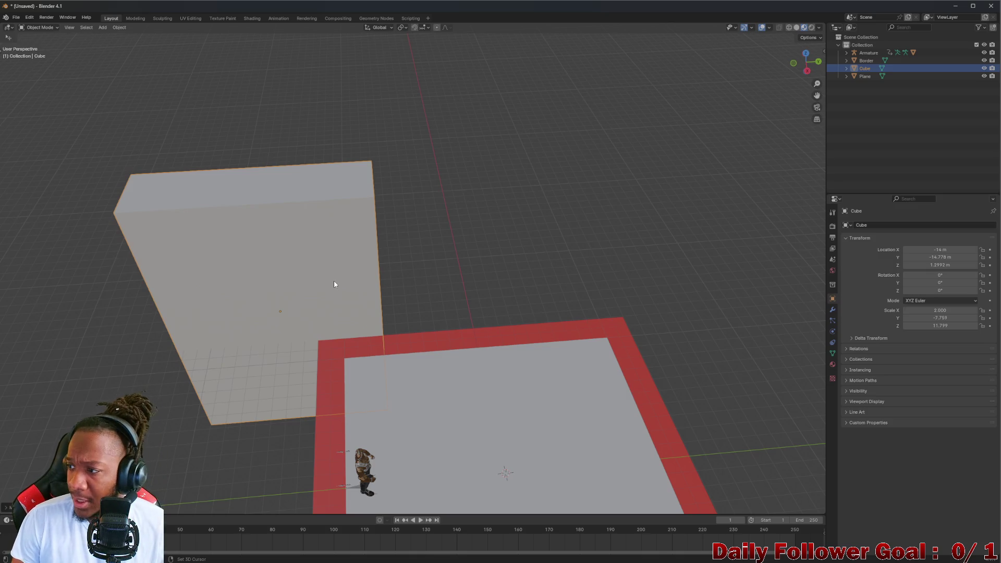
key(shift+d)
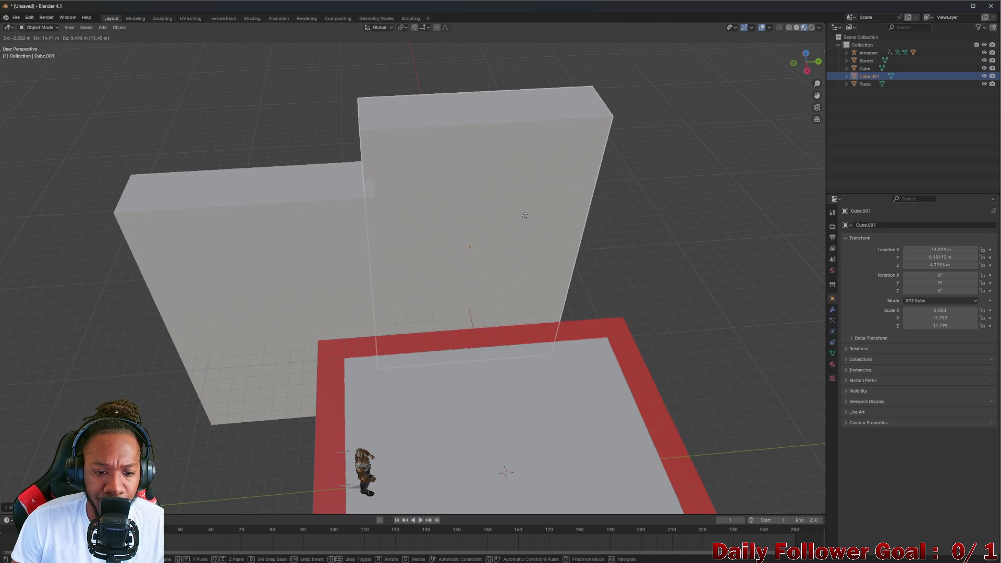
Place the duplicate beside the first wall, then duplicate again and set a third wall at the floor's edge
click(532, 208)
drag(532, 208, 464, 236)
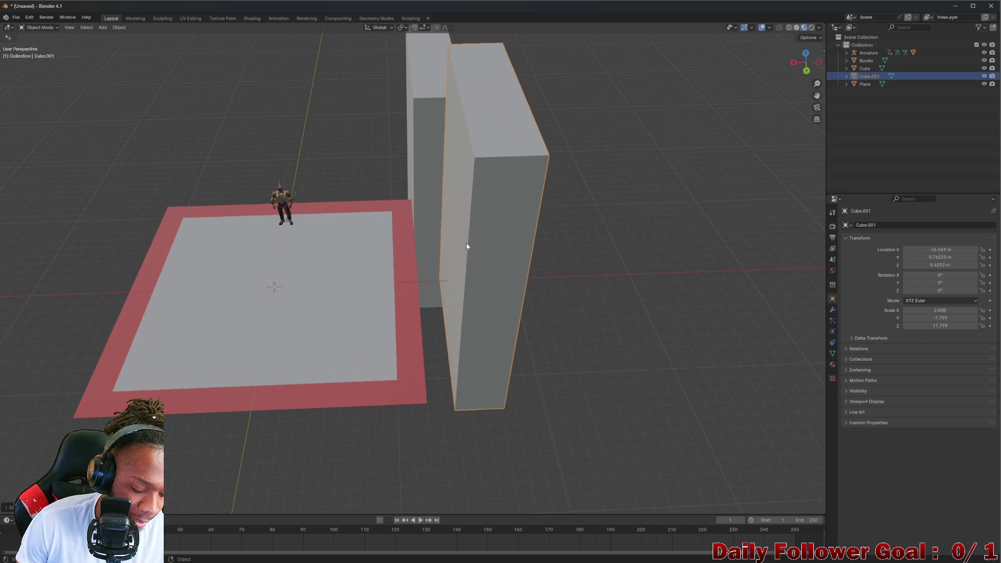
key(shift+d)
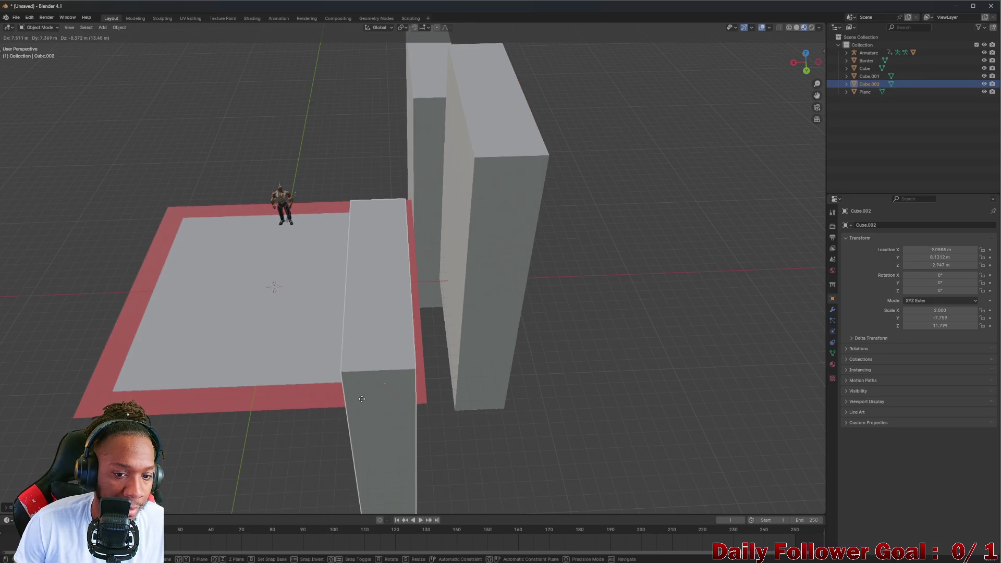
click(364, 412)
drag(364, 412, 331, 359)
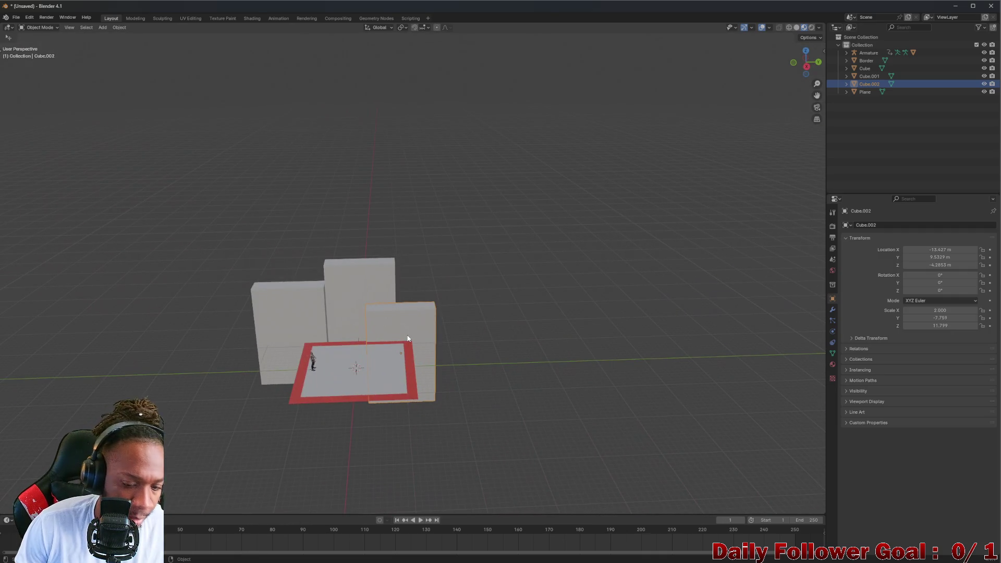
Duplicate another wall, stretch it lengthwise along Y, and move it into position
key(shift+d)
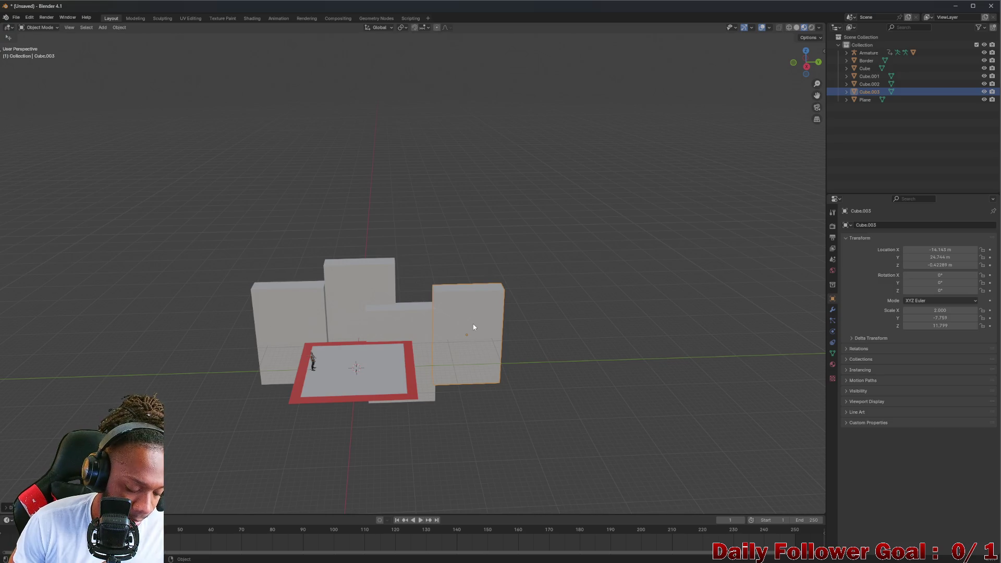
key(s)
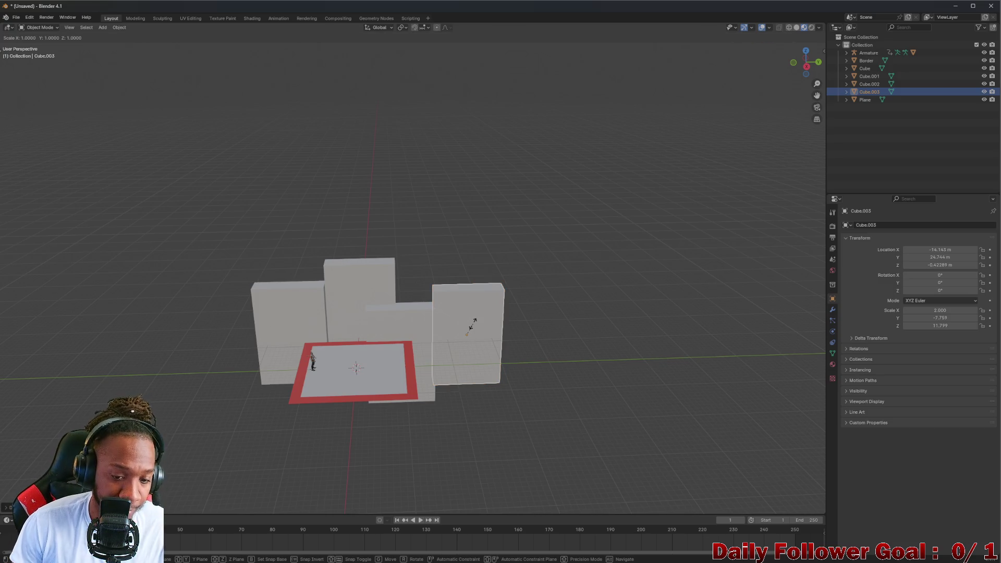
key(y)
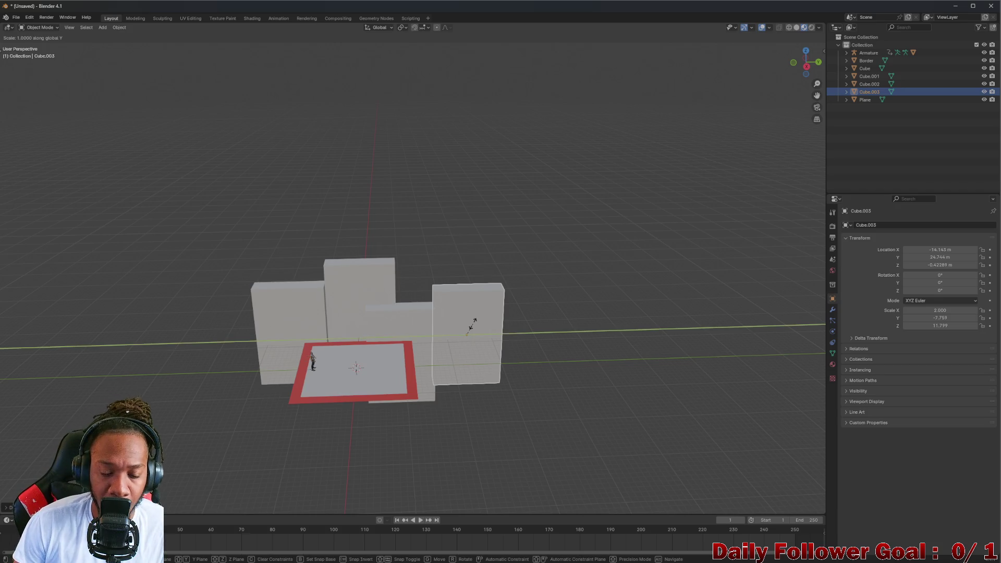
click(490, 319)
drag(490, 318, 406, 340)
key(g)
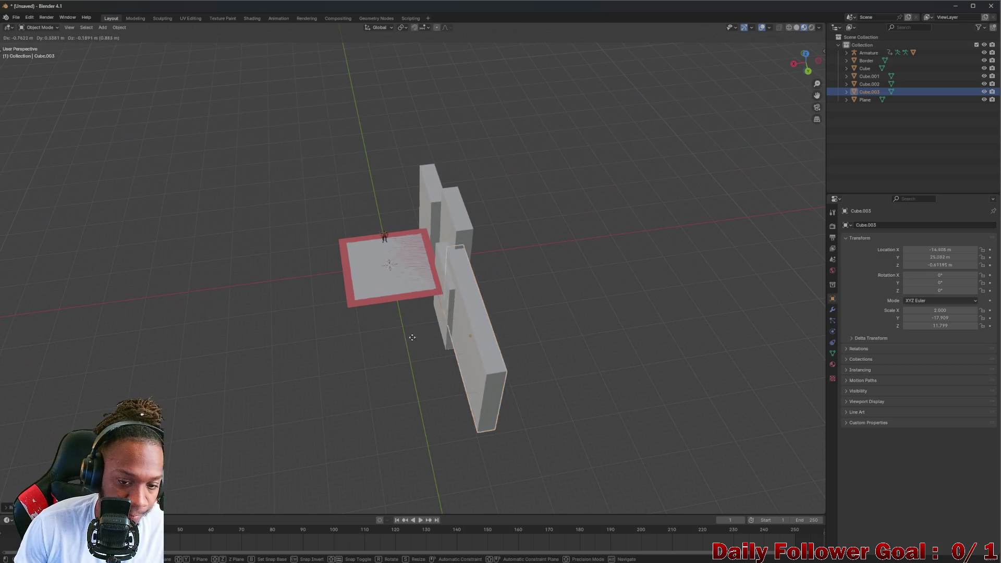
click(428, 337)
drag(427, 339, 339, 272)
Select the left wall and duplicate it
click(287, 248)
scroll(up, 3)
drag(250, 239, 254, 241)
key(shift+d)
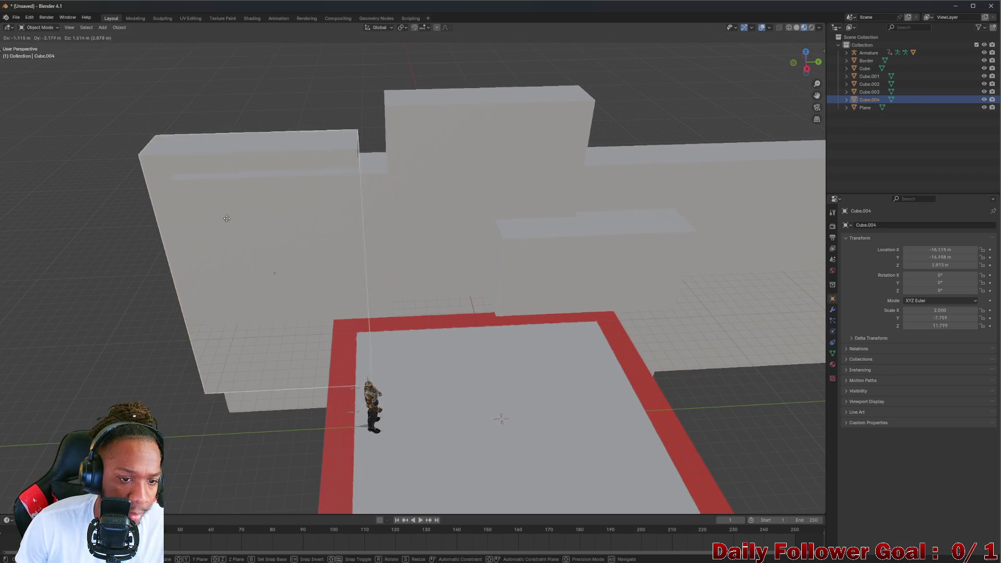
Place the new wall copy Cube.004 up and to the left, behind the left-hand walls
click(202, 188)
drag(203, 190, 207, 208)
scroll(down, 3)
scroll(up, 3)
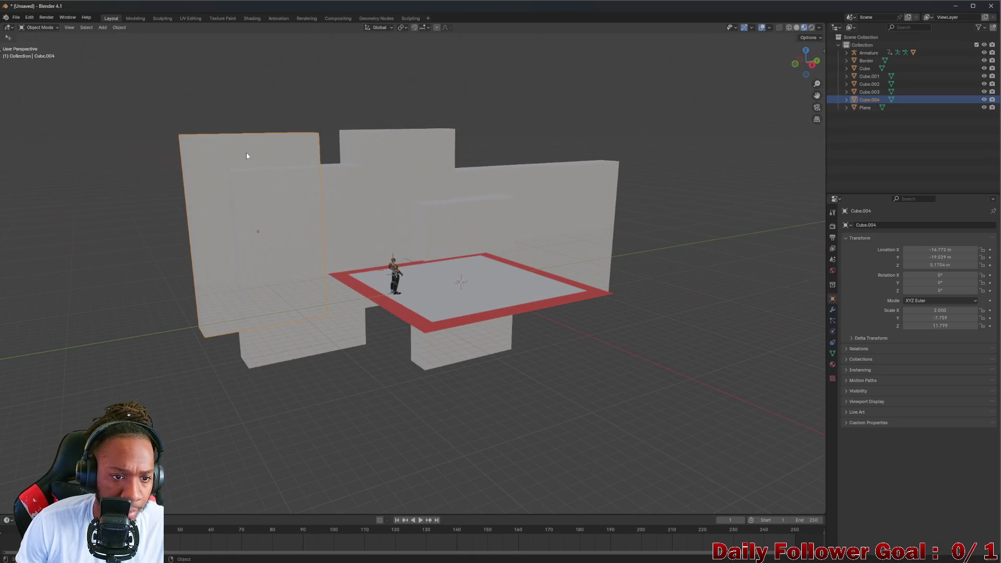
key(g)
click(199, 133)
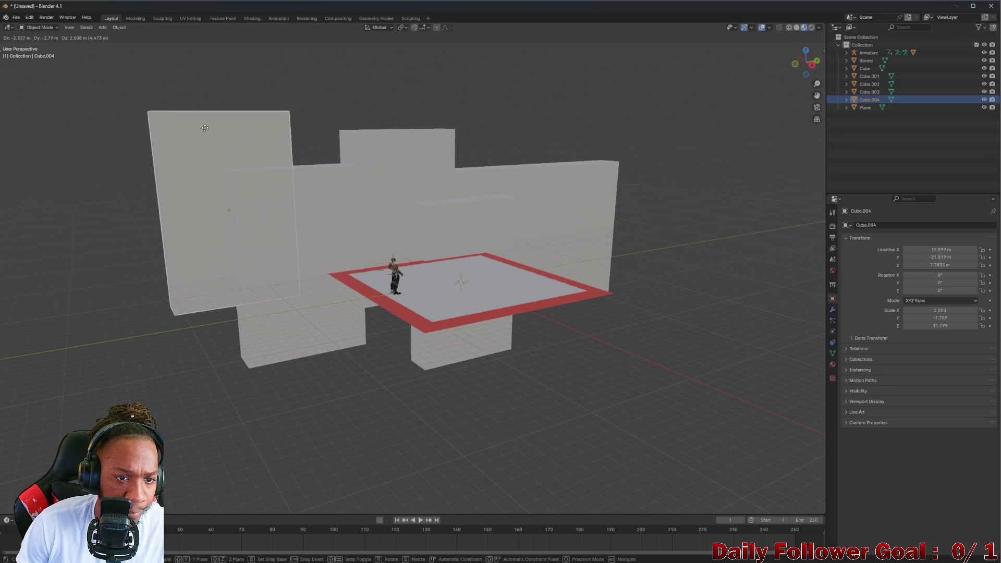
Shift Cube.004 into its final spot and check it from a lower front view
drag(209, 126, 242, 191)
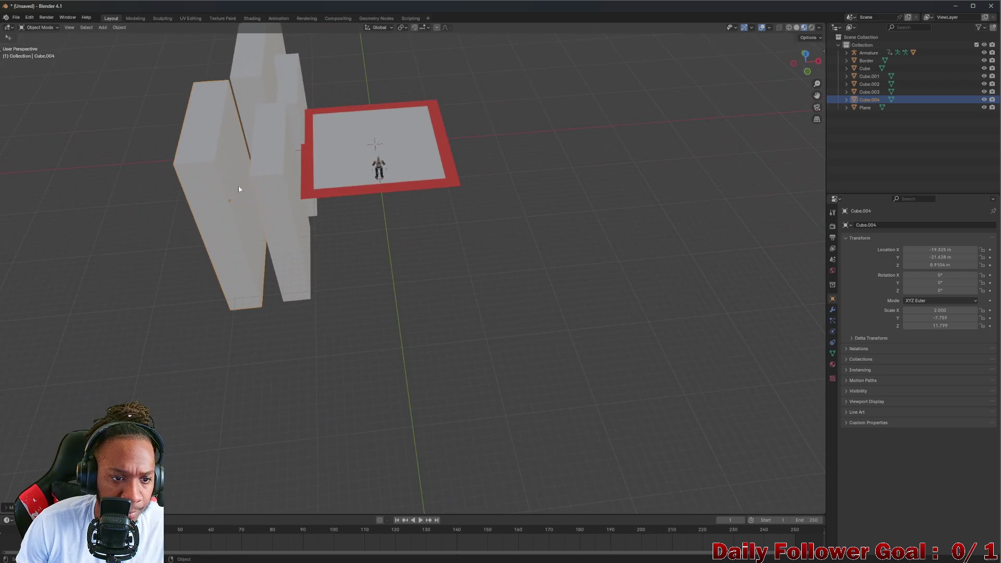
key(g)
click(402, 196)
drag(401, 197, 442, 305)
scroll(up, 3)
scroll(down, 3)
scroll(up, 3)
drag(339, 250, 214, 91)
scroll(up, 3)
scroll(up, 3)
Duplicate the long stretched wall as Cube.005 and slide it along X beside the floor's right edge
click(214, 91)
key(shift+d)
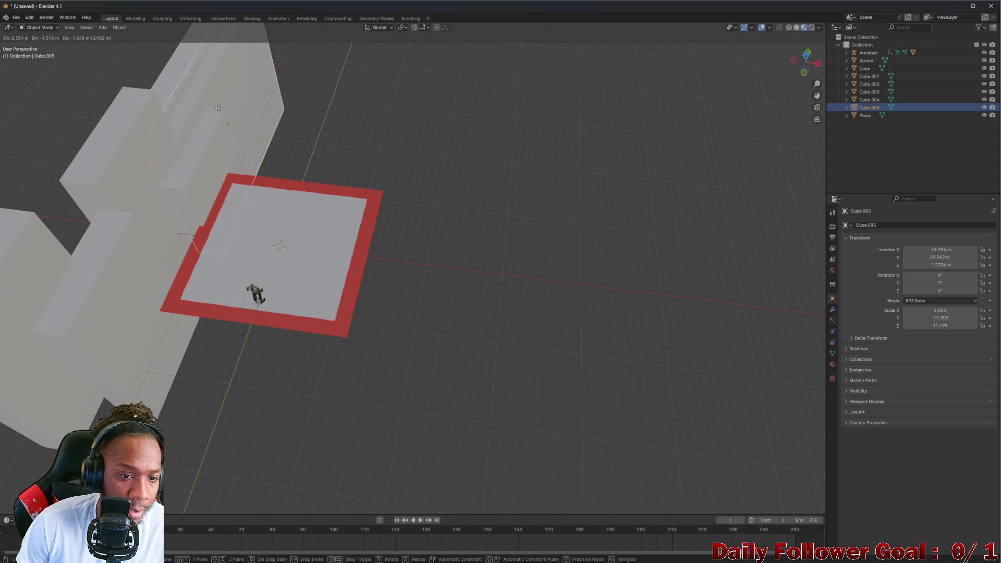
click(377, 255)
drag(377, 254, 420, 230)
scroll(up, 3)
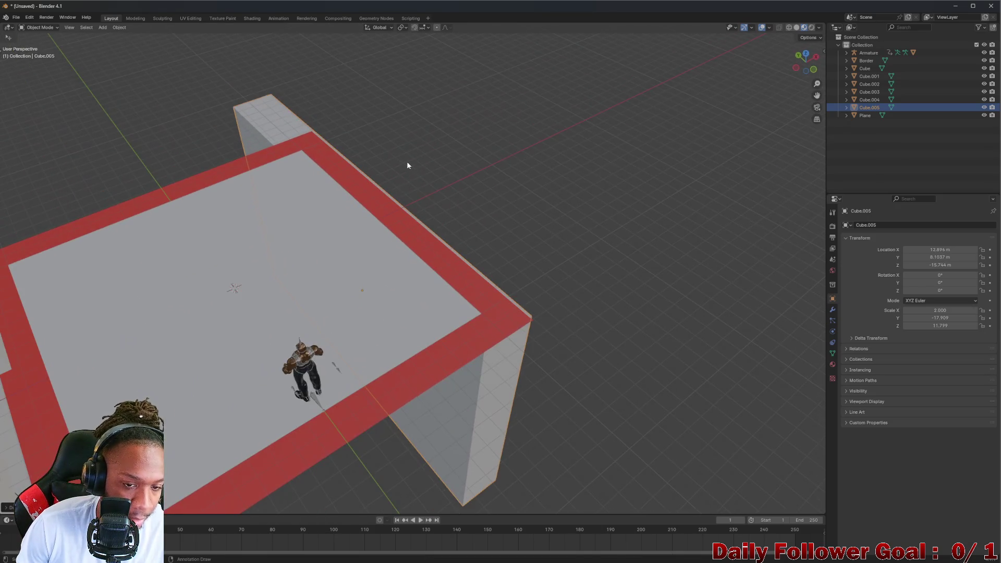
drag(408, 166, 404, 172)
key(g)
click(400, 518)
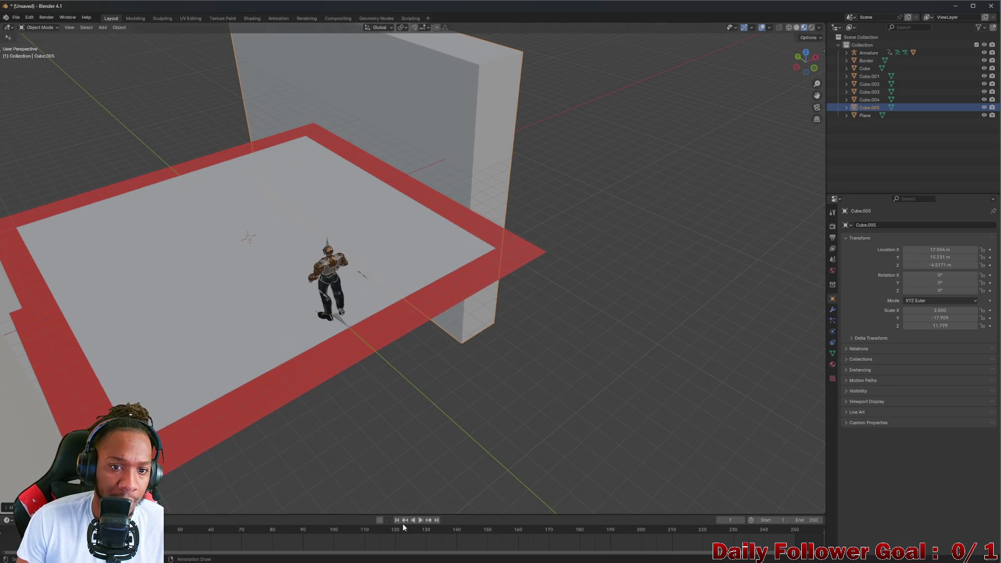
scroll(down, 3)
drag(458, 365, 328, 253)
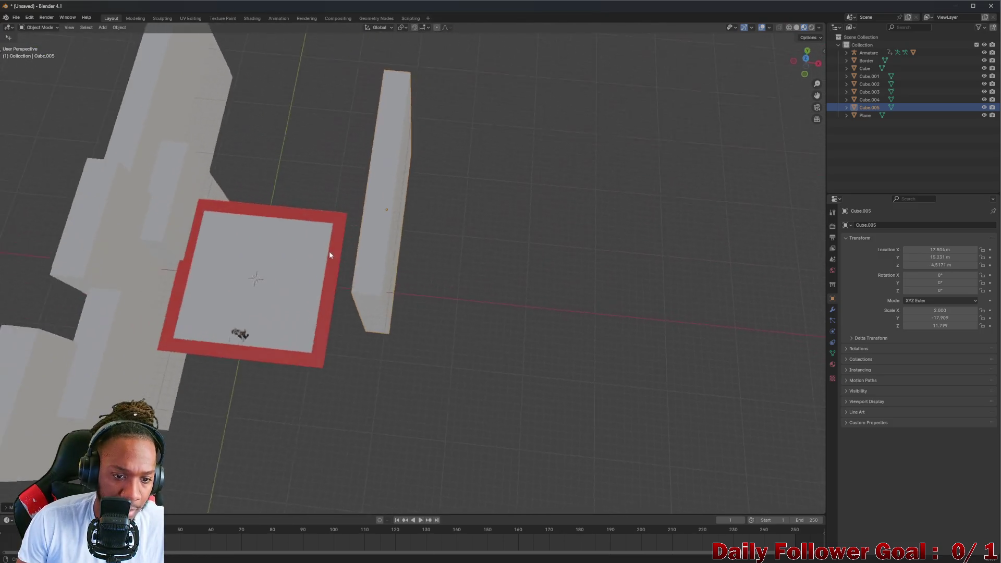
scroll(up, 3)
key(g)
key(y)
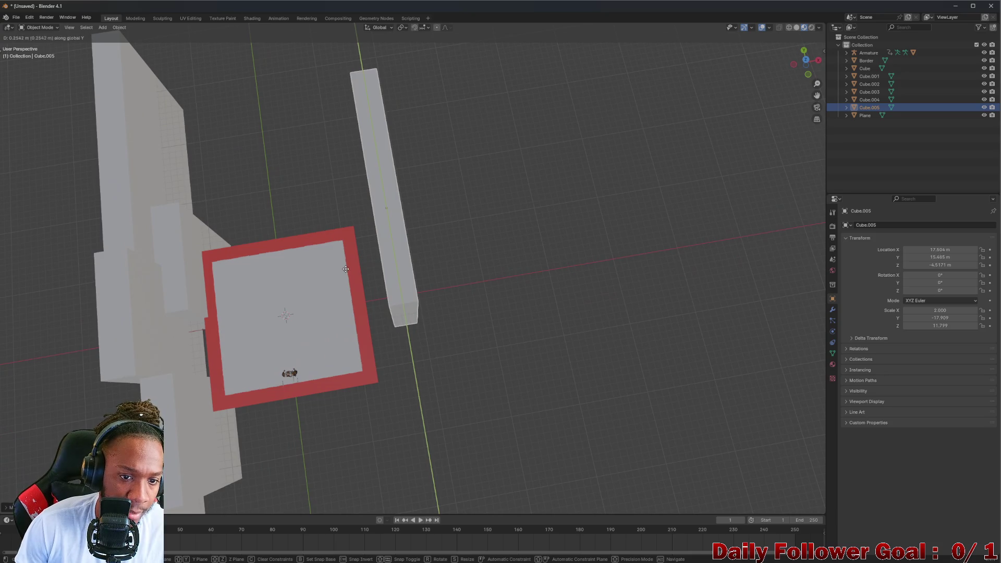
key(x)
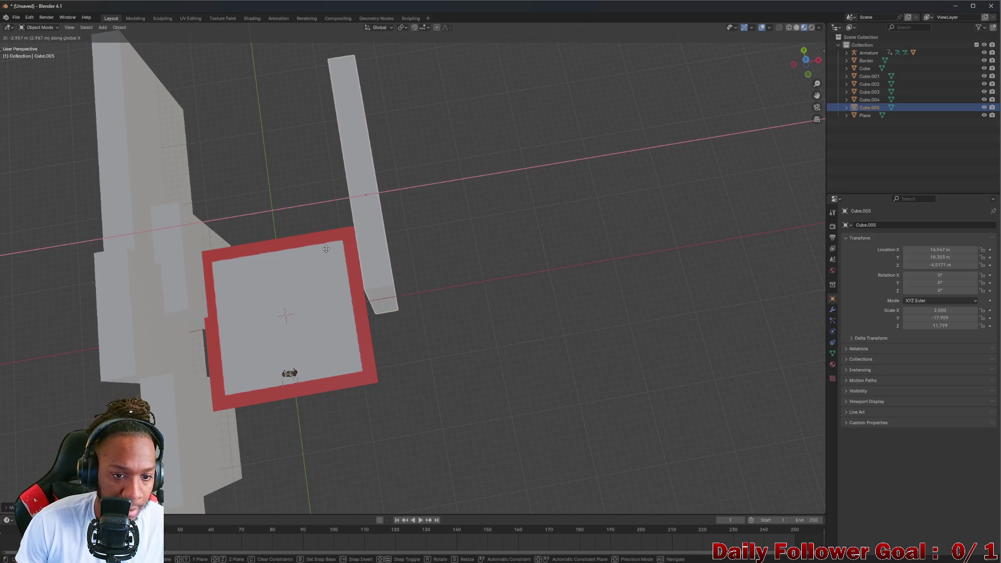
click(327, 250)
Raise Cube.005 to floor level and align it along Y with the floor's right edge
drag(327, 250, 412, 183)
scroll(up, 3)
key(g)
click(375, 110)
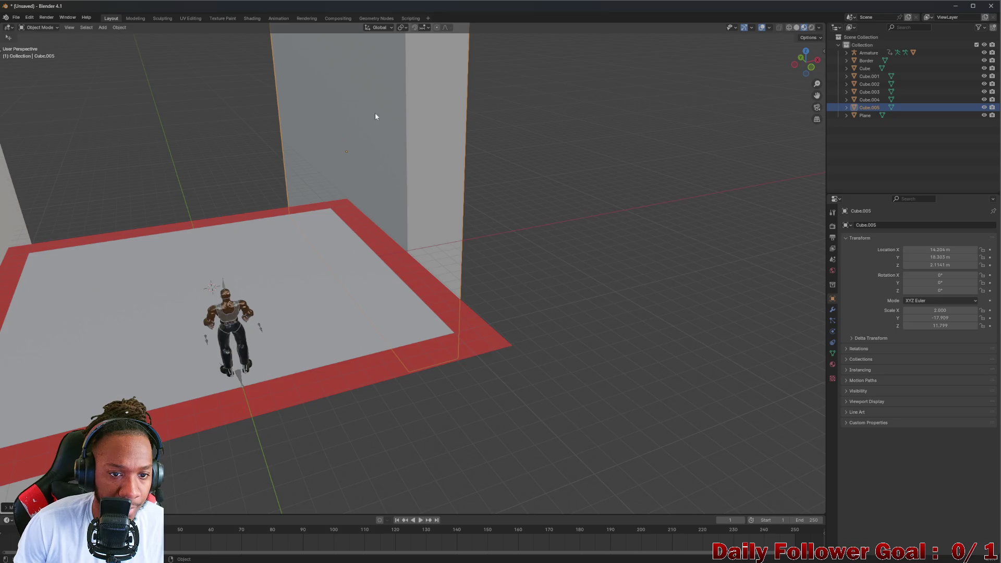
scroll(down, 3)
drag(357, 155, 392, 137)
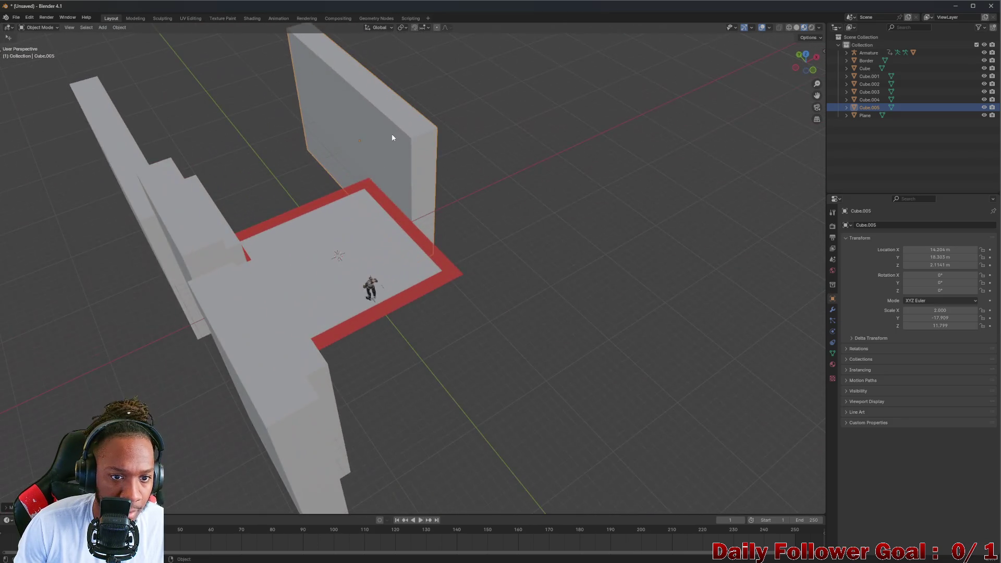
key(g)
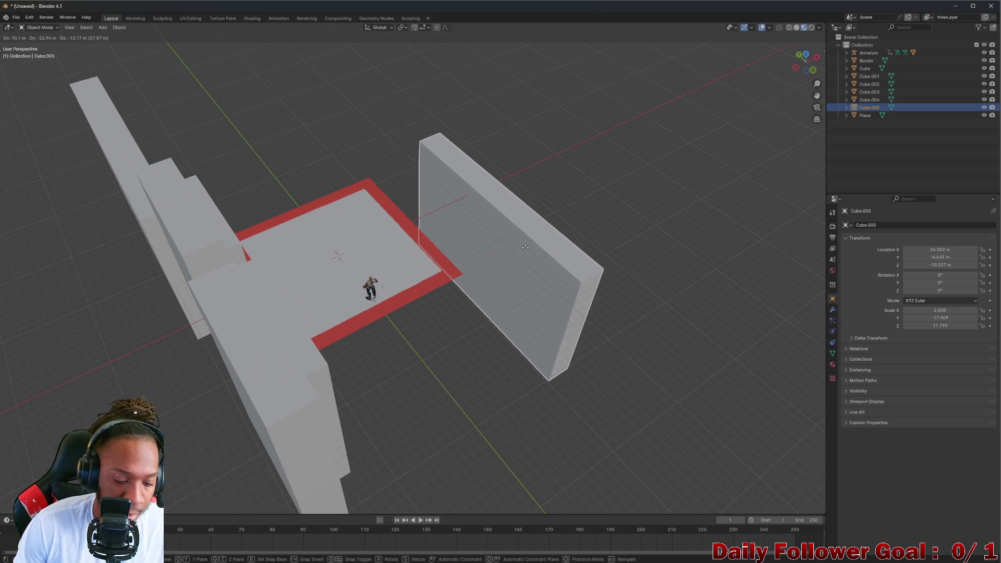
key(y)
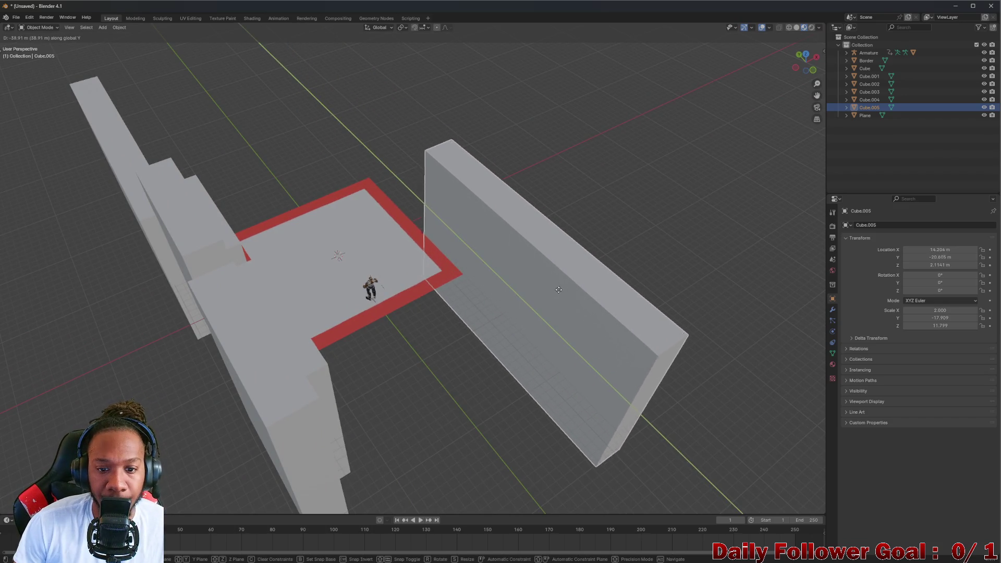
click(522, 303)
drag(521, 302, 410, 270)
scroll(up, 3)
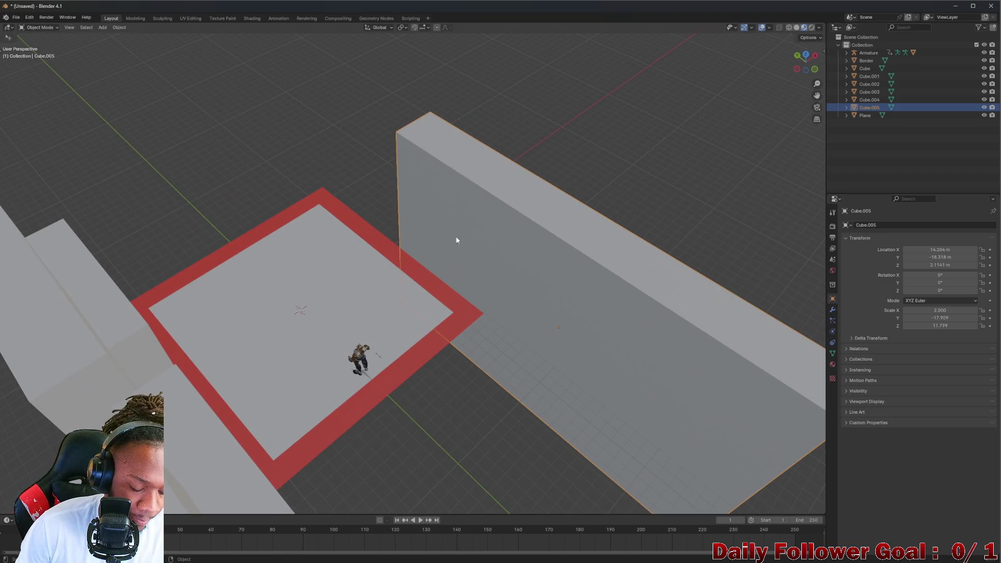
key(shift+d)
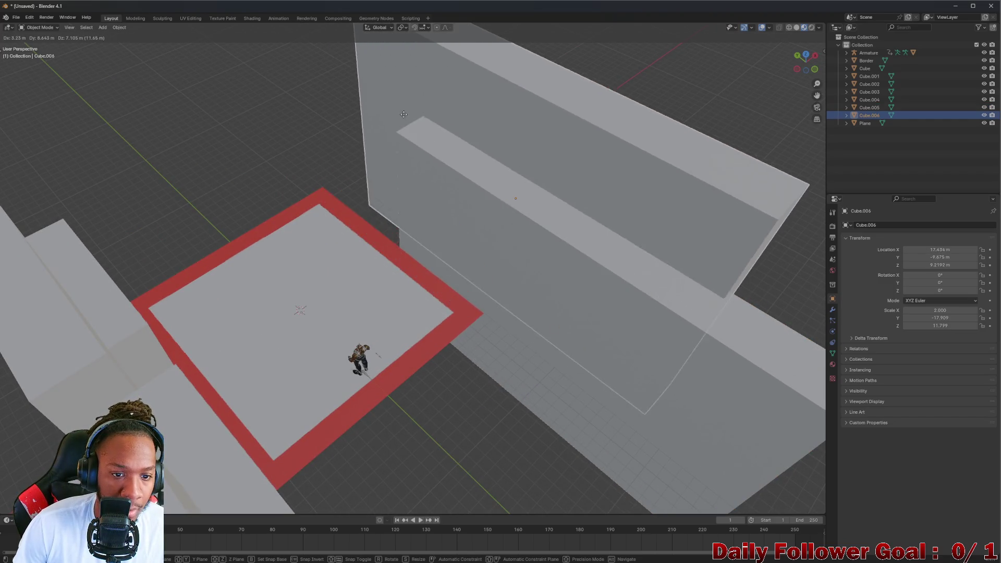
Undo the misplaced copy and place wall copy Cube.006 near the floor's front
click(333, 137)
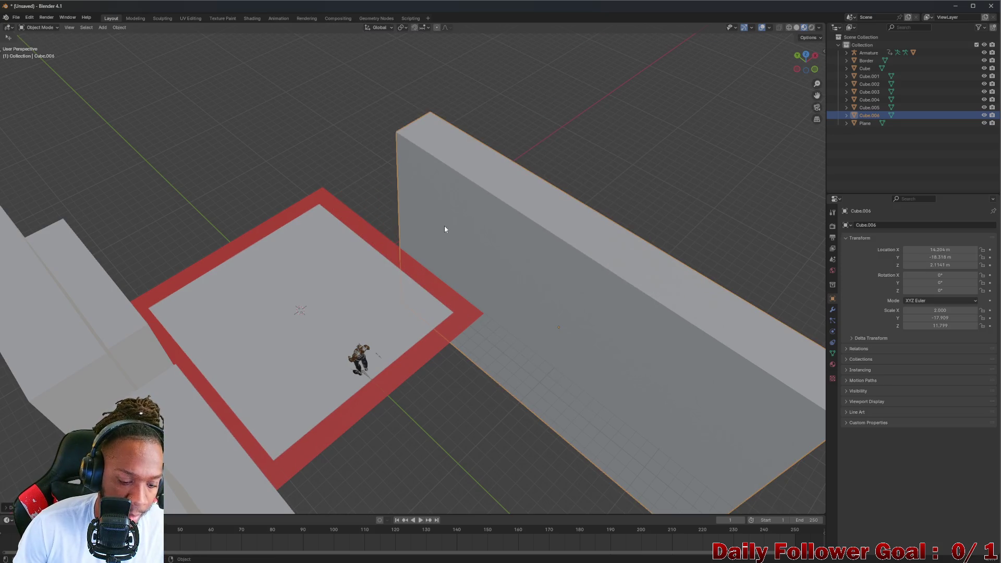
key(ctrl+z)
drag(389, 249, 397, 232)
key(shift+d)
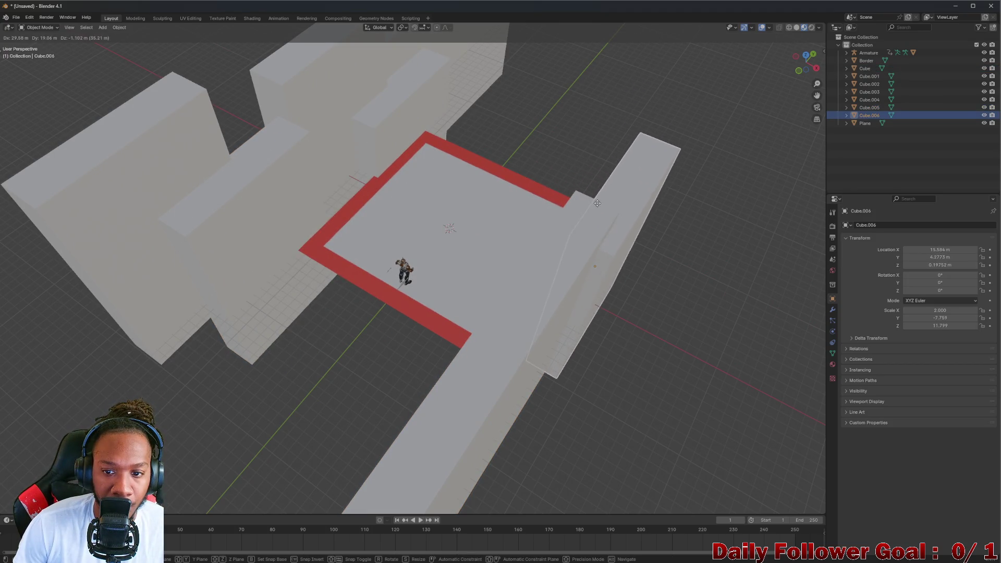
click(579, 231)
drag(578, 231, 406, 241)
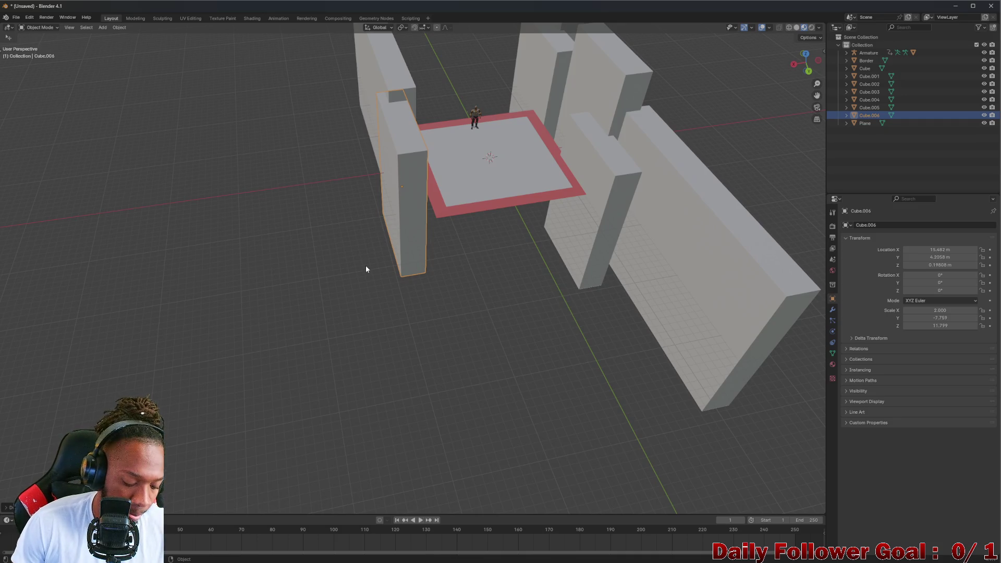
Duplicate the wall as Cube.007 by the floor and stretch it to Y scale -15.409
key(shift+d)
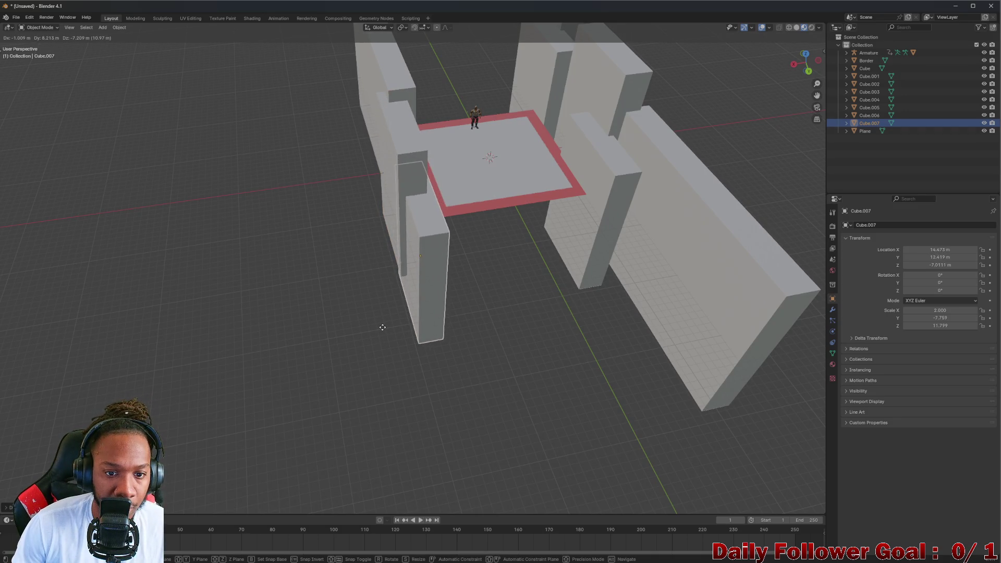
click(386, 315)
drag(386, 315, 375, 231)
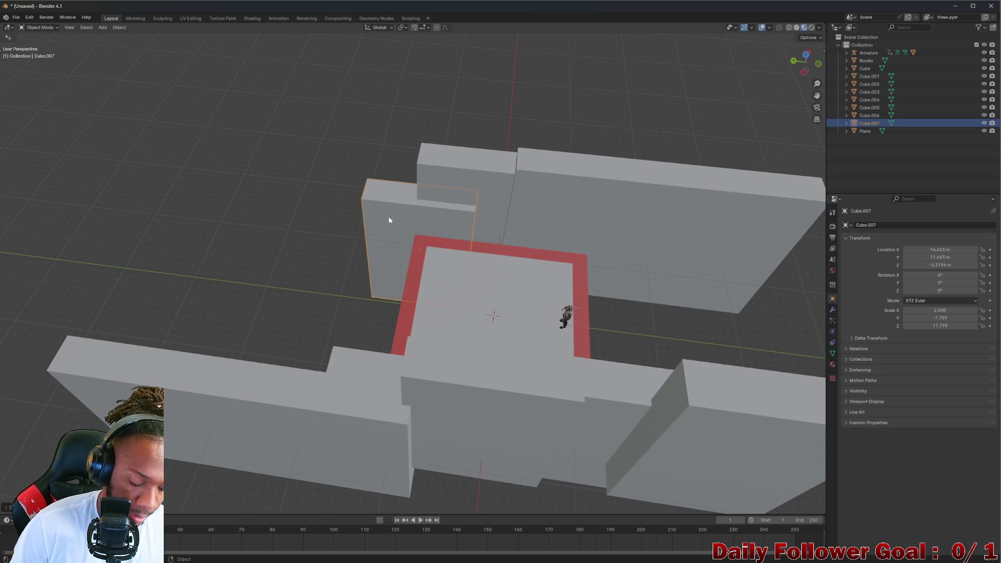
key(y)
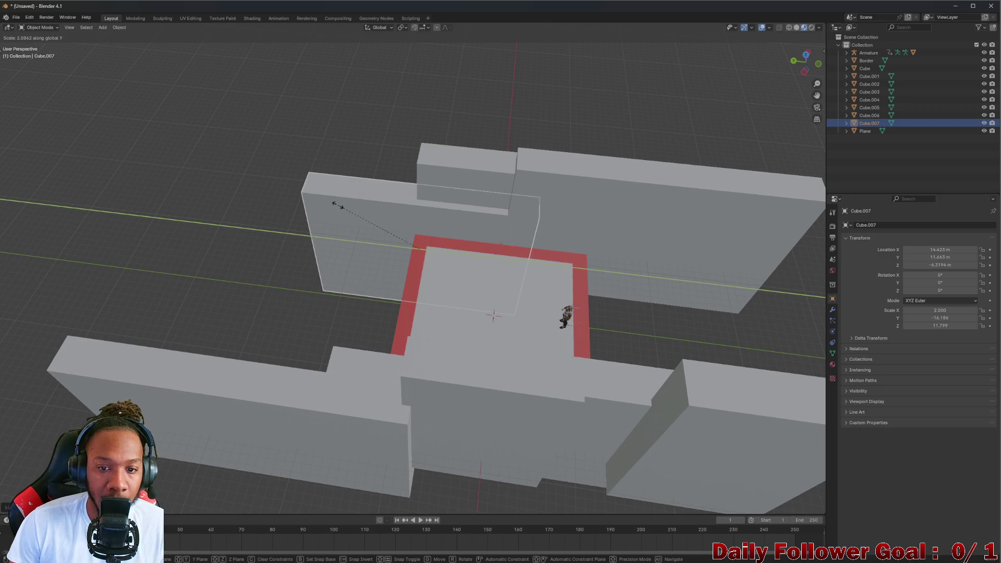
click(341, 205)
drag(353, 227, 371, 206)
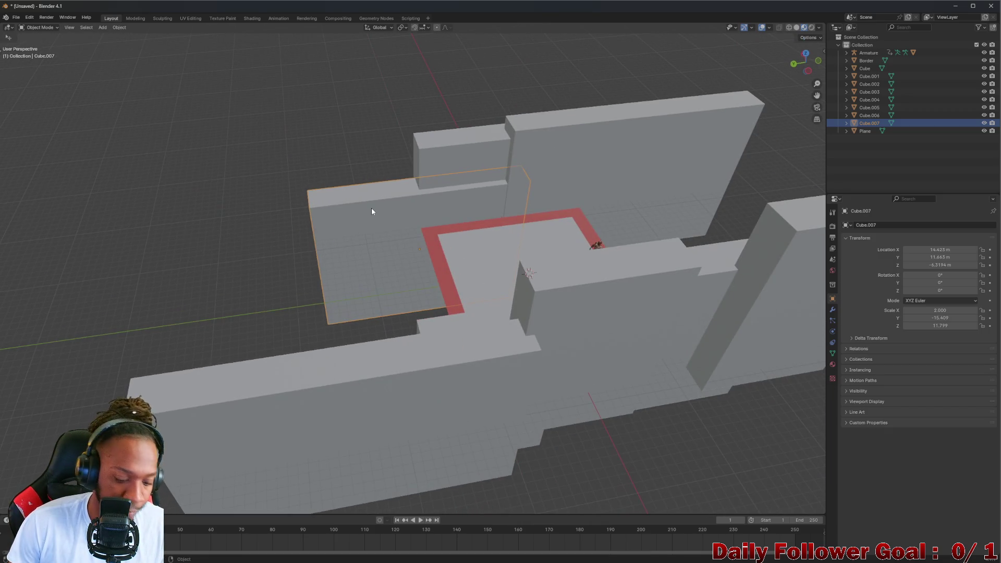
Duplicate the stretched wall as Cube.008 and move it farther out beyond Cube.007
key(shift+d)
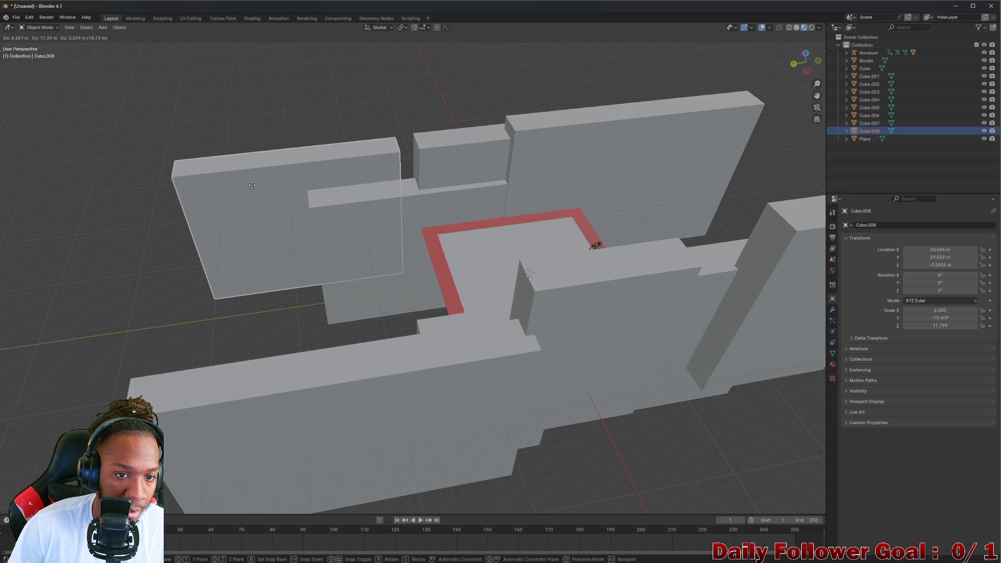
click(255, 146)
drag(271, 157, 289, 173)
key(g)
click(314, 168)
scroll(down, 3)
scroll(up, 3)
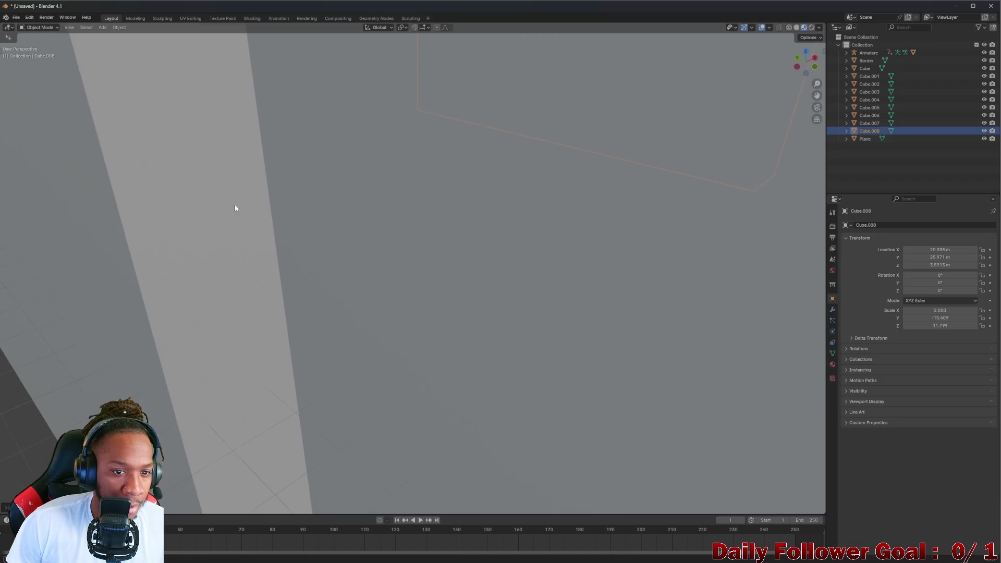
scroll(down, 3)
drag(264, 228, 228, 258)
scroll(down, 3)
scroll(up, 3)
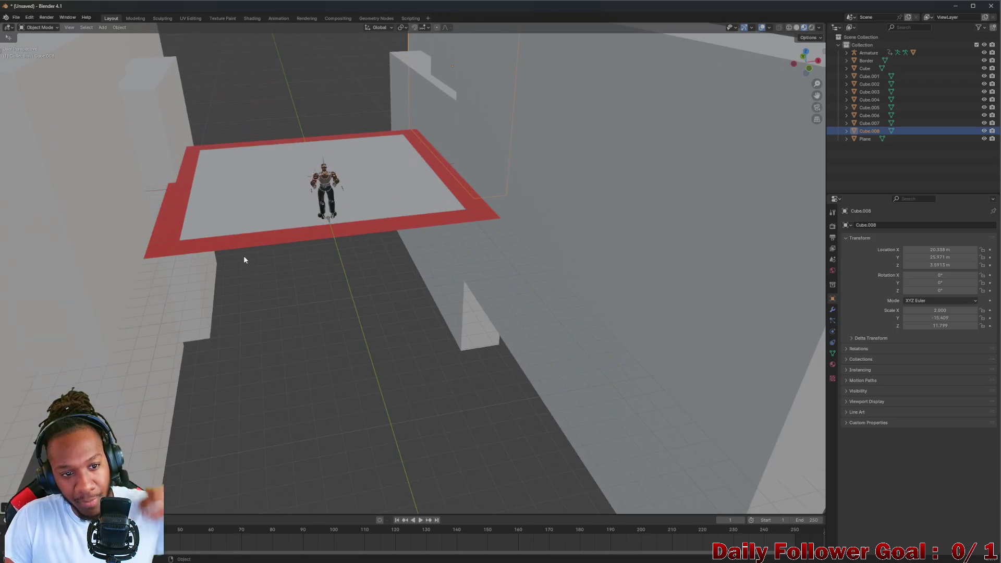
scroll(down, 3)
scroll(up, 3)
drag(295, 192, 346, 220)
scroll(up, 3)
scroll(down, 3)
scroll(up, 3)
scroll(up, 3)
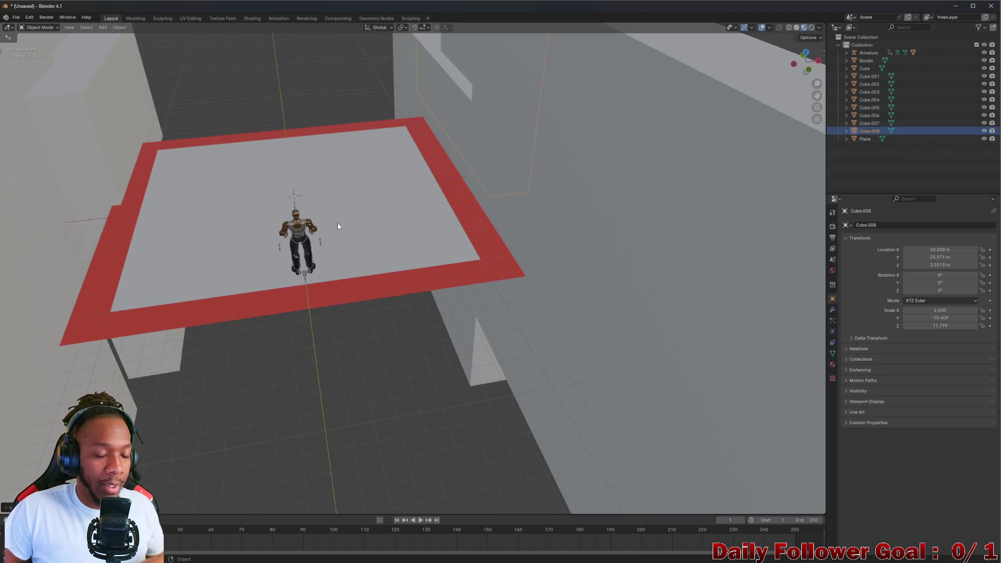
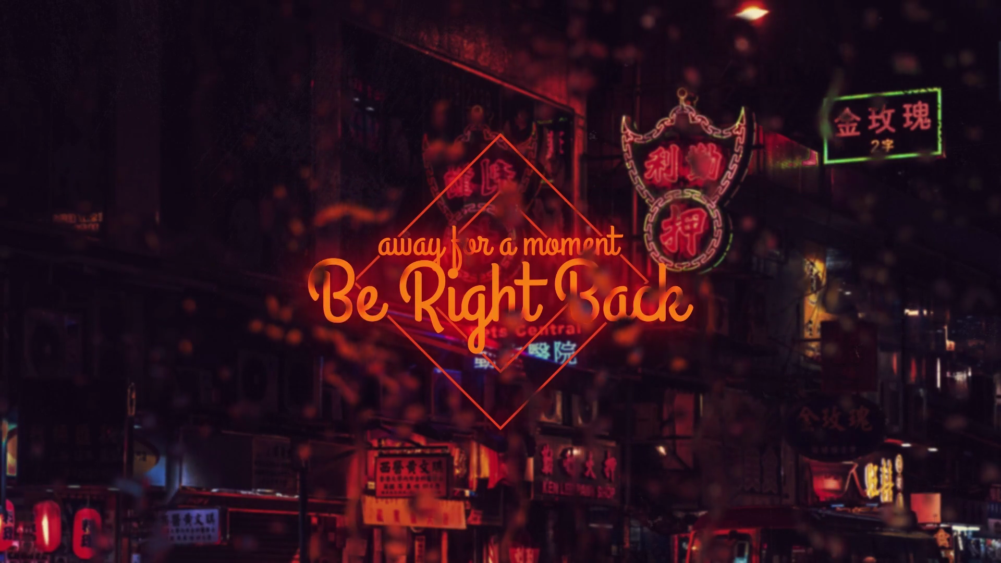
Orbit and zoom around the maze to look over the level from several angles
scroll(up, 3)
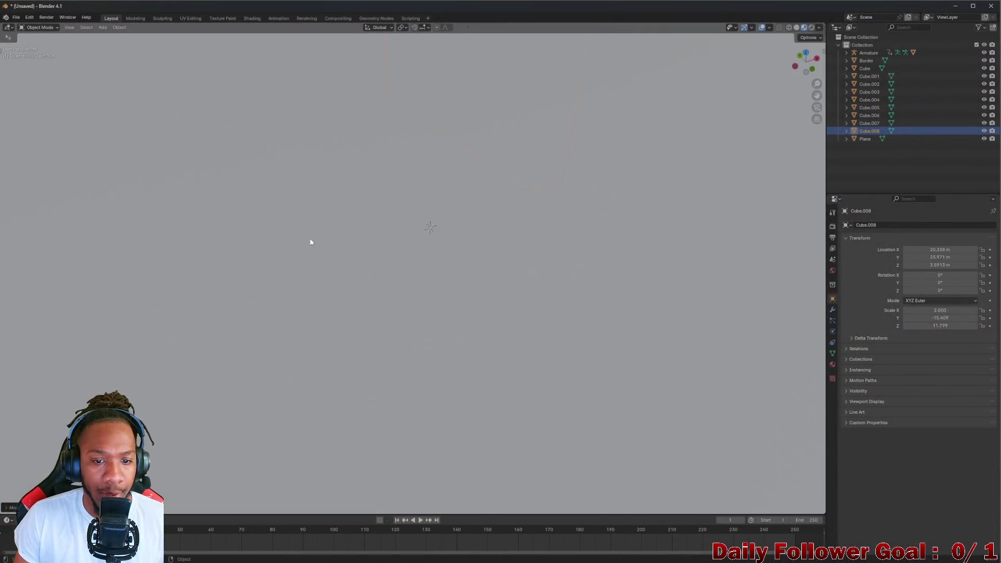
scroll(down, 3)
scroll(up, 3)
drag(271, 233, 64, 267)
drag(381, 127, 262, 245)
scroll(down, 3)
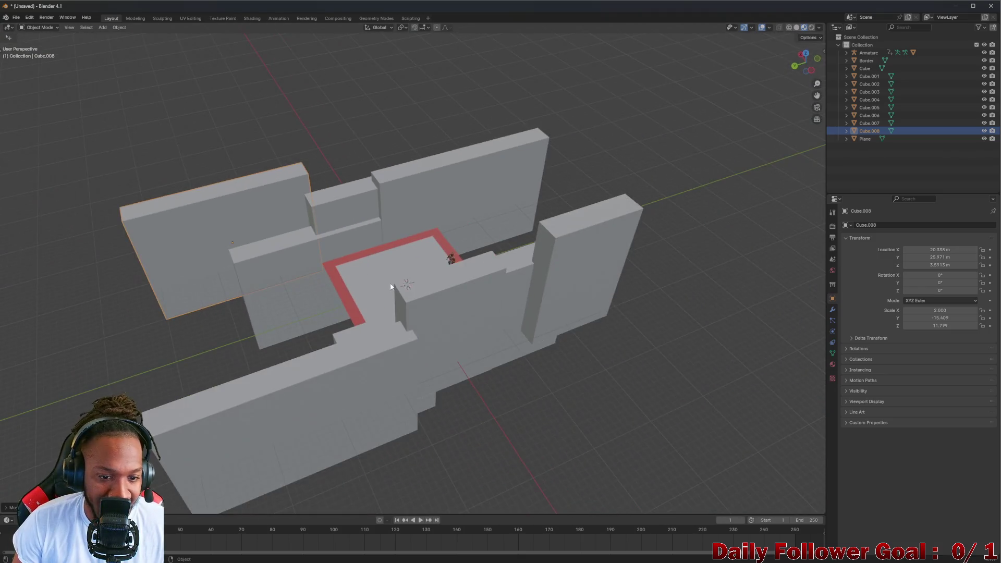
drag(386, 297, 451, 228)
scroll(up, 3)
drag(335, 218, 319, 177)
scroll(down, 3)
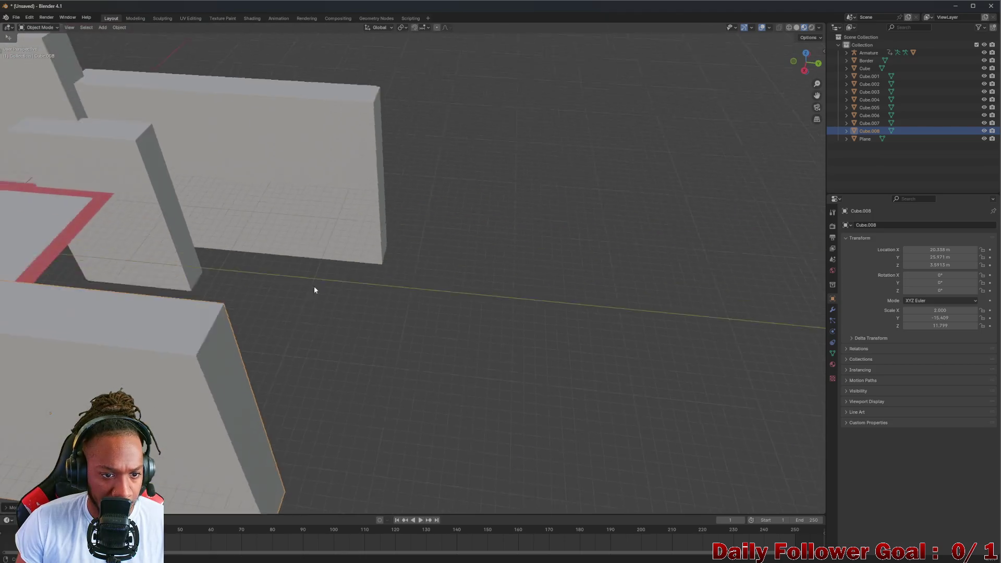
drag(298, 275, 369, 275)
Select the floor plane, nudge it slightly, and duplicate it with Shift+D
scroll(up, 3)
click(368, 275)
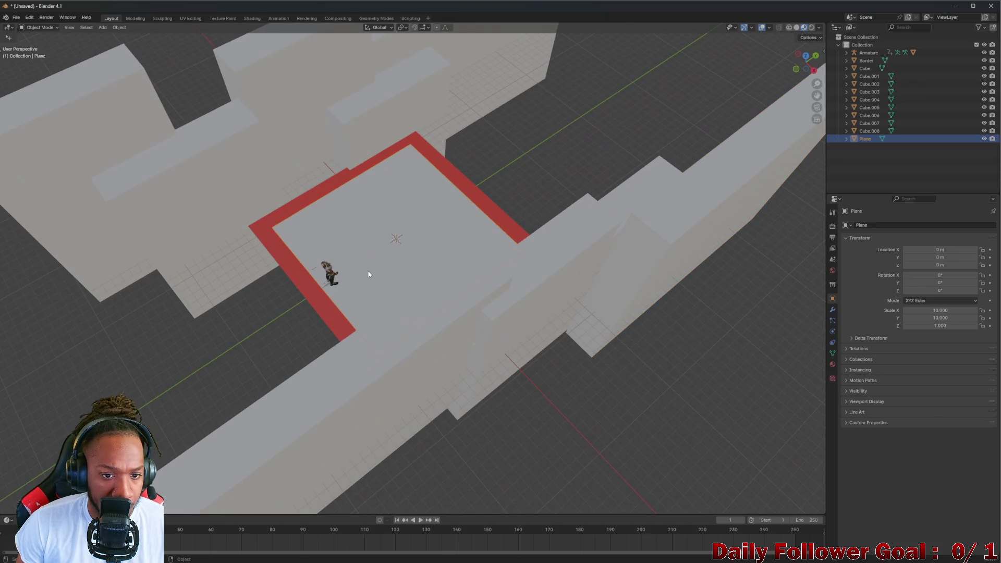
drag(374, 219, 375, 224)
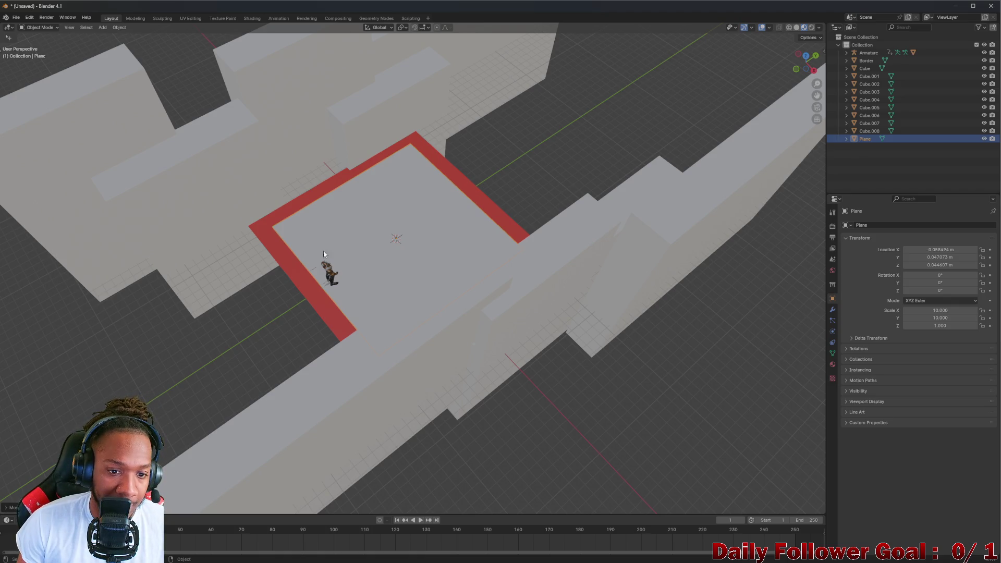
key(shift+d)
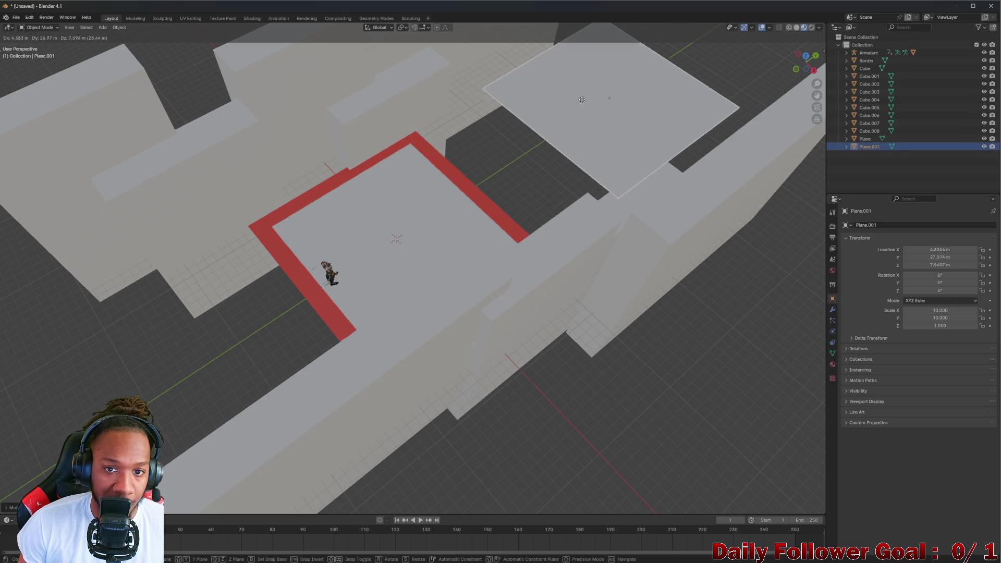
Drop the copied plane and set its Location Z and X to 0
click(561, 120)
scroll(down, 3)
drag(597, 77, 513, 194)
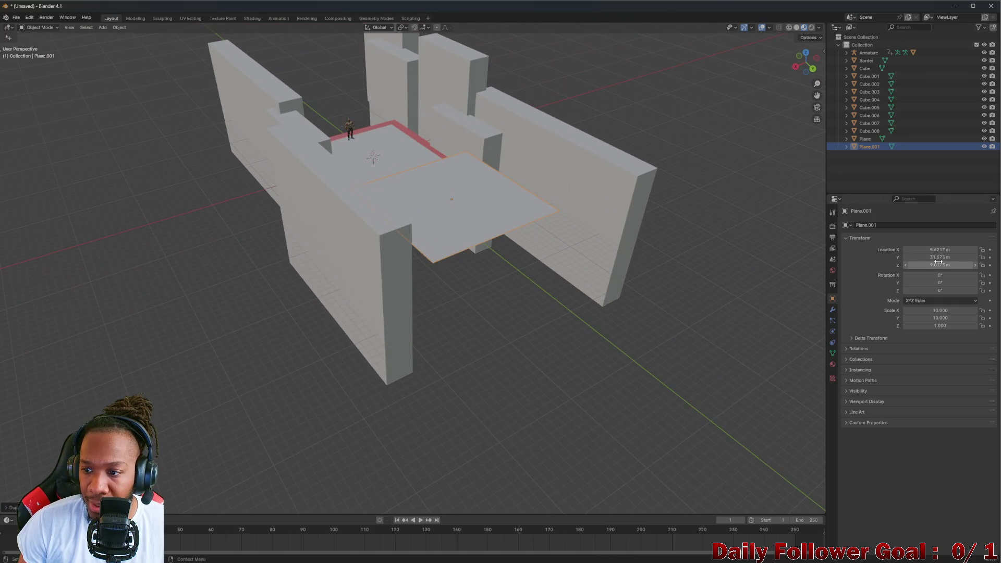
text(0)
key(Return)
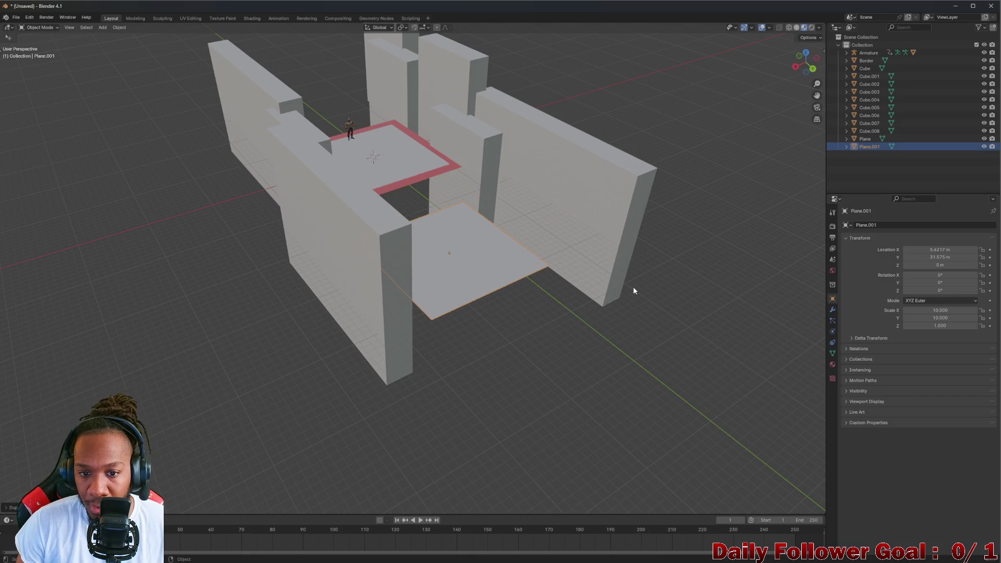
drag(509, 283, 494, 295)
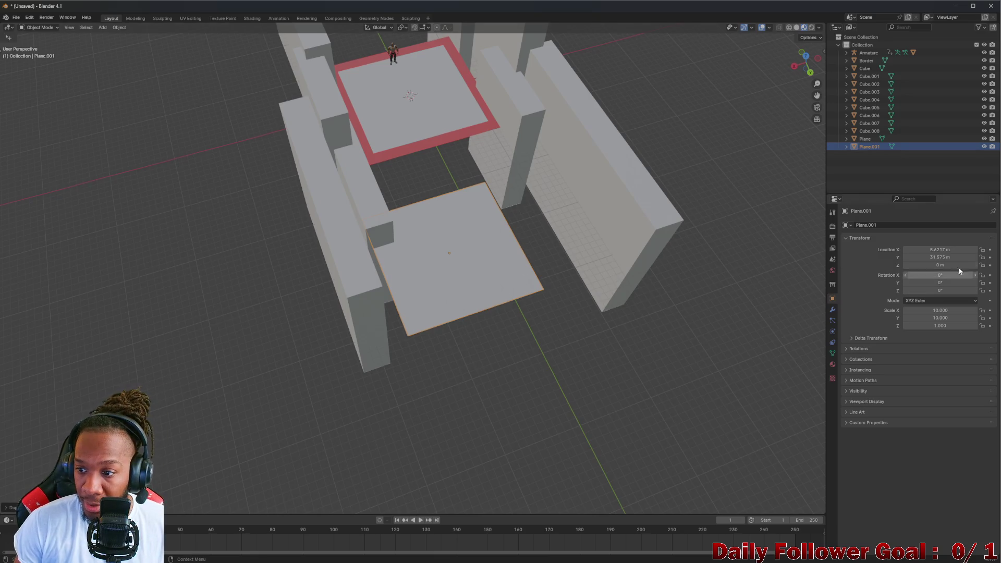
text(0)
key(Return)
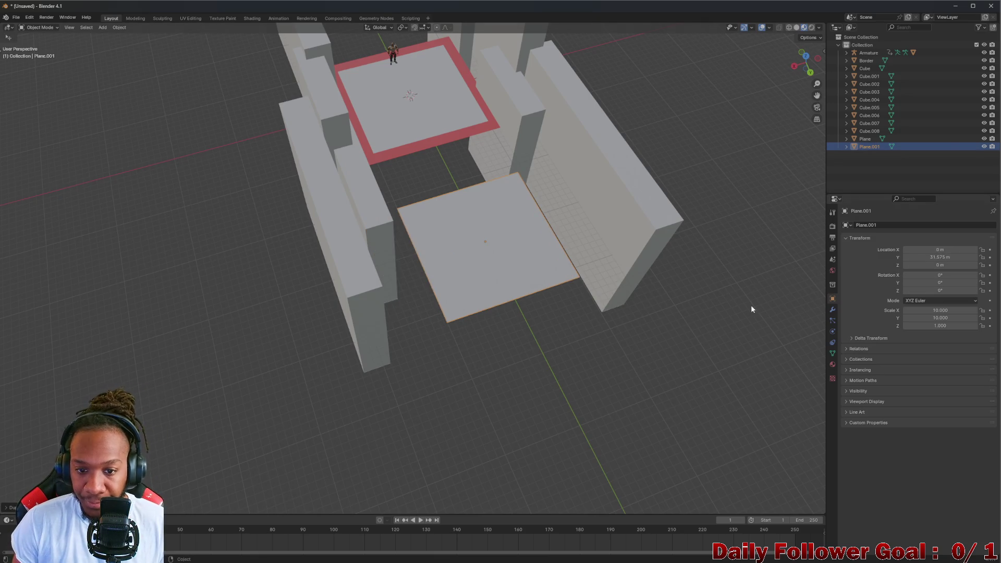
Move Plane.001 past the level's far end, stretch it along X into a long strip, and duplicate it
key(g)
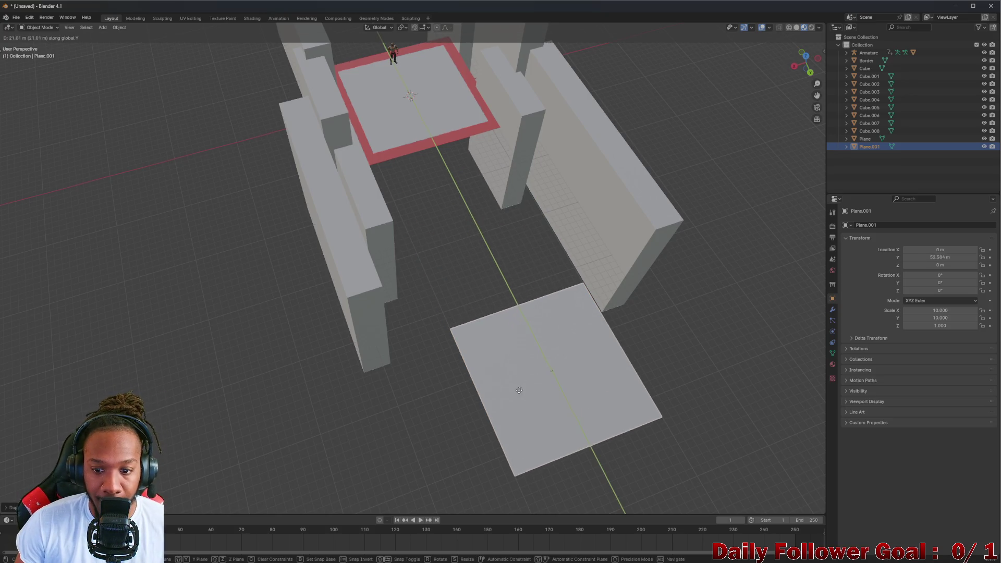
click(517, 391)
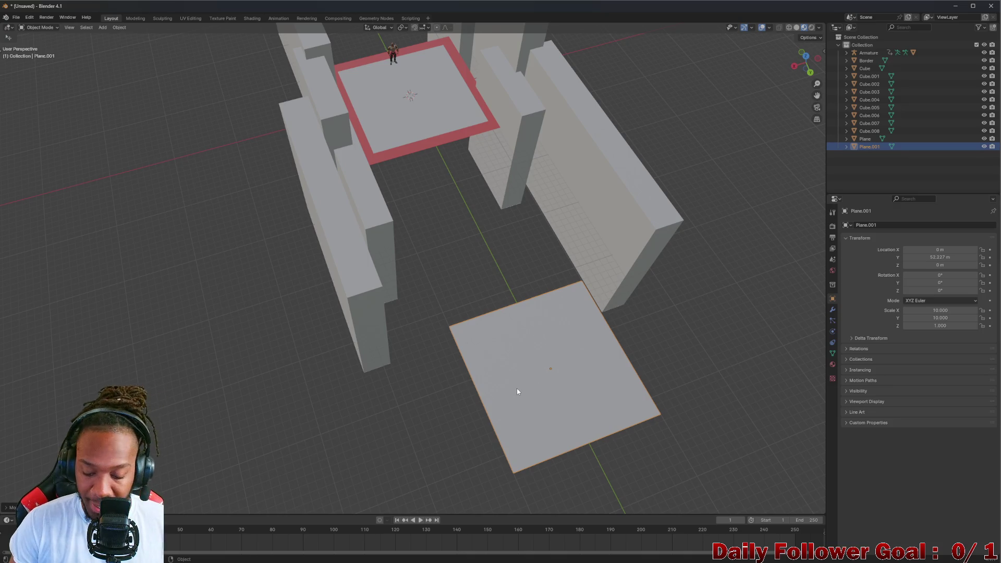
key(s)
key(x)
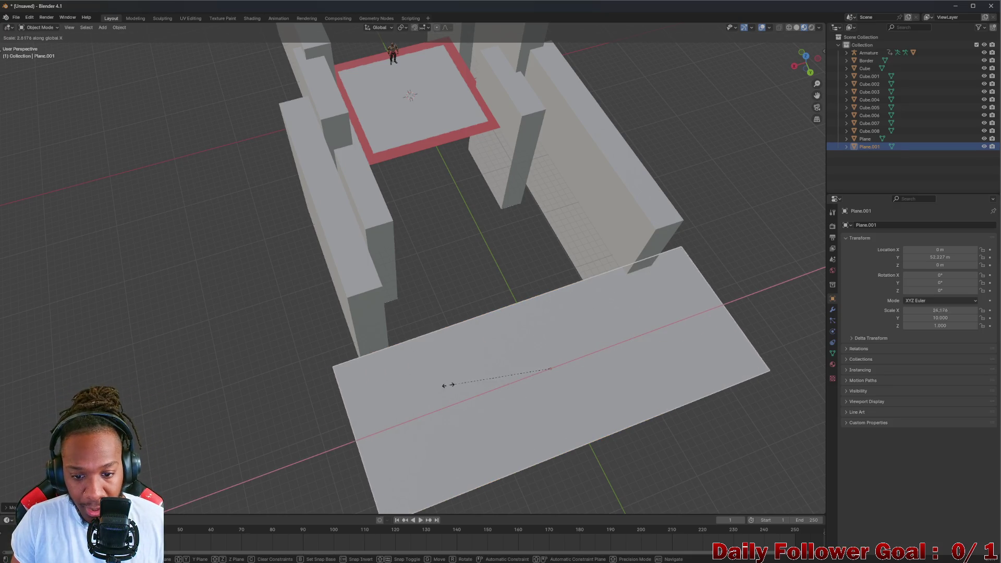
click(407, 387)
drag(407, 386, 533, 359)
scroll(down, 3)
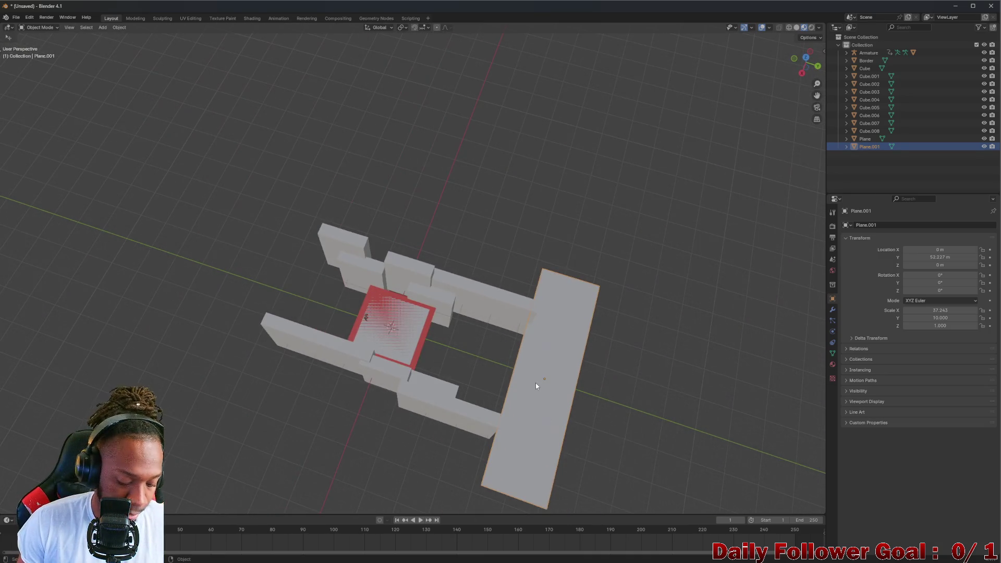
key(shift+d)
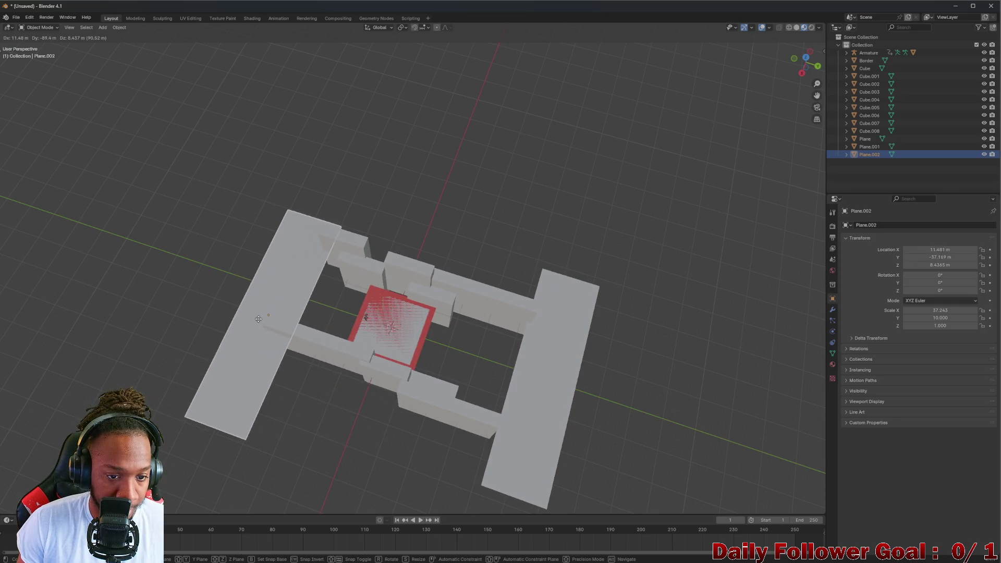
Set Plane.002 to ground level with X at 0, centred along the maze's near end
drag(253, 317, 670, 252)
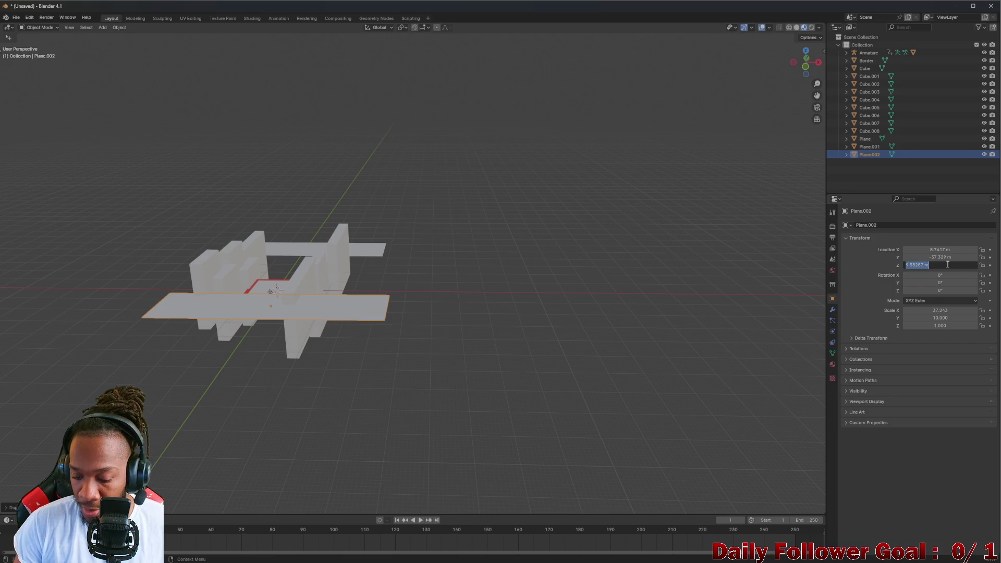
text(0)
key(Return)
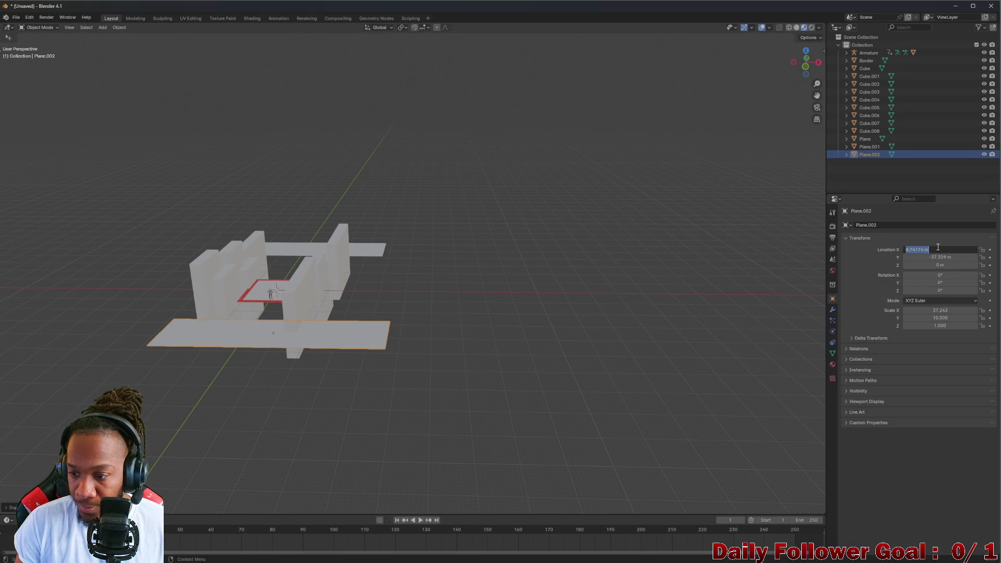
drag(554, 285, 264, 351)
scroll(up, 3)
drag(240, 278, 207, 242)
scroll(down, 3)
drag(392, 338, 341, 317)
scroll(up, 3)
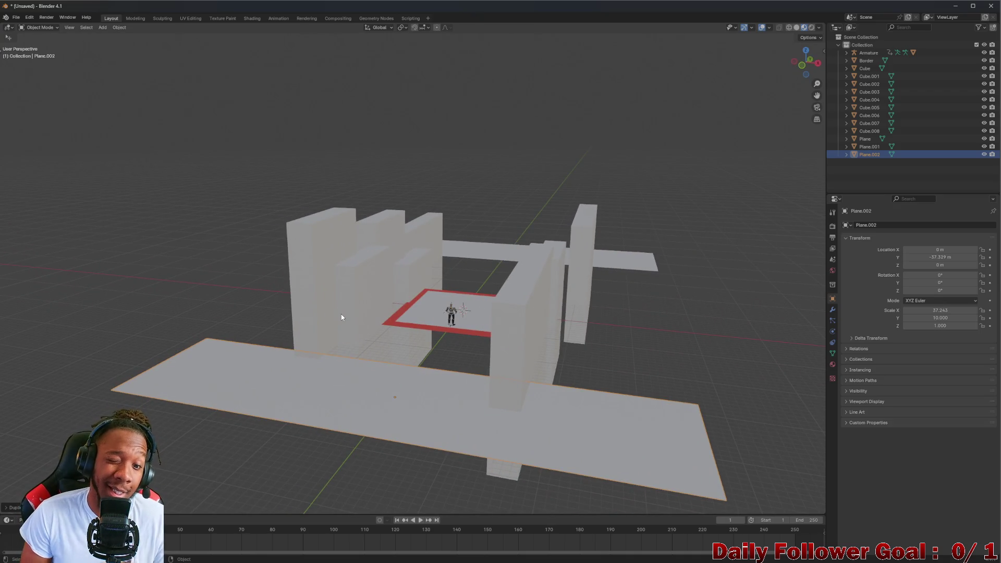
drag(345, 315, 300, 241)
scroll(up, 3)
scroll(down, 3)
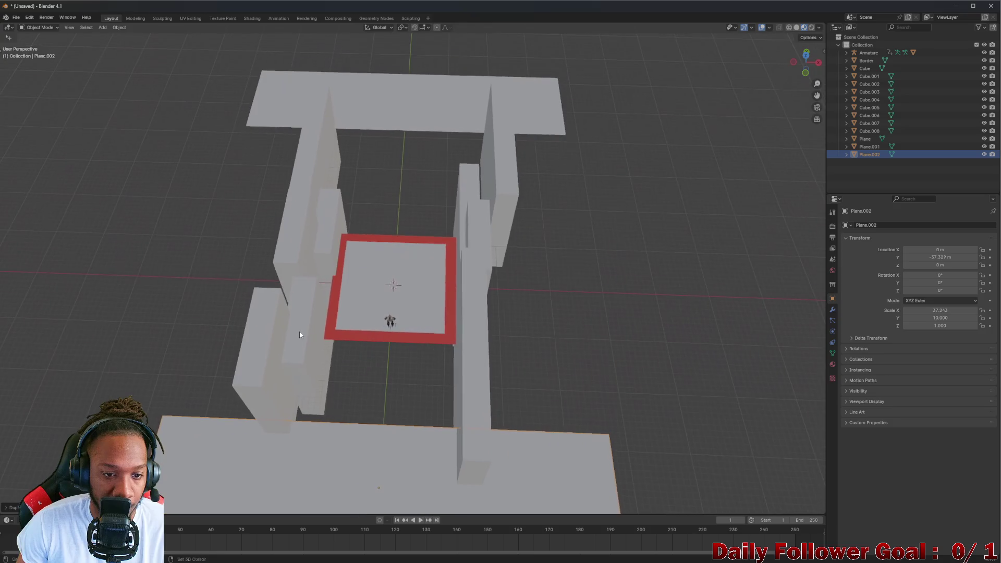
Select the wall cubes, duplicate them and move the copies along Y beyond the far strip
drag(305, 355, 292, 342)
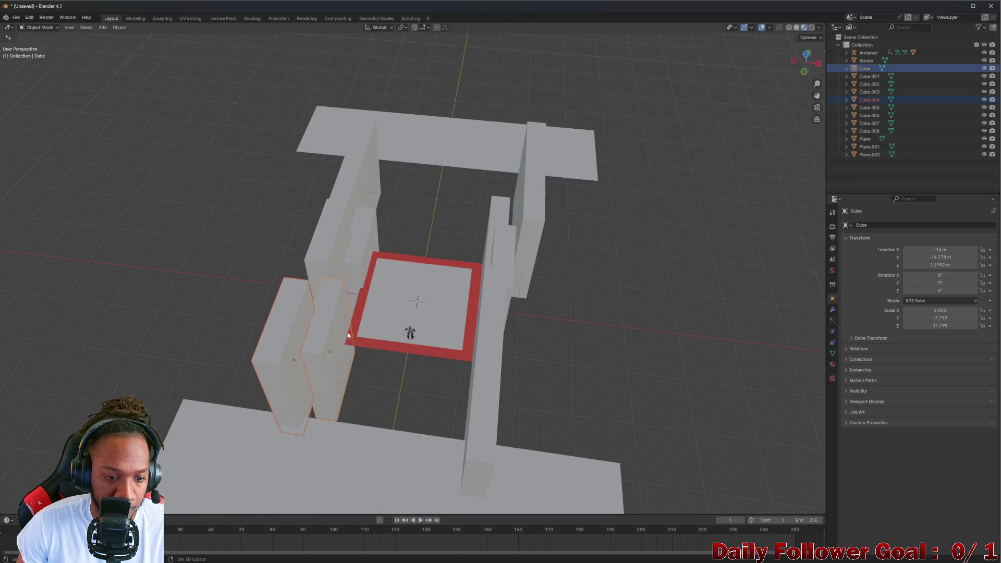
click(473, 368)
drag(472, 367, 330, 239)
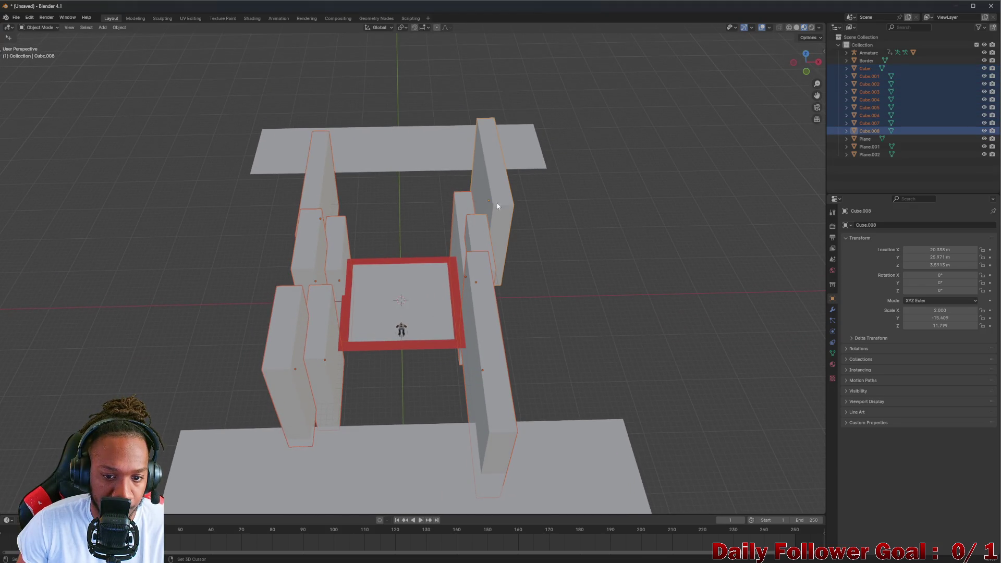
scroll(down, 3)
drag(425, 205, 370, 285)
key(shift+d)
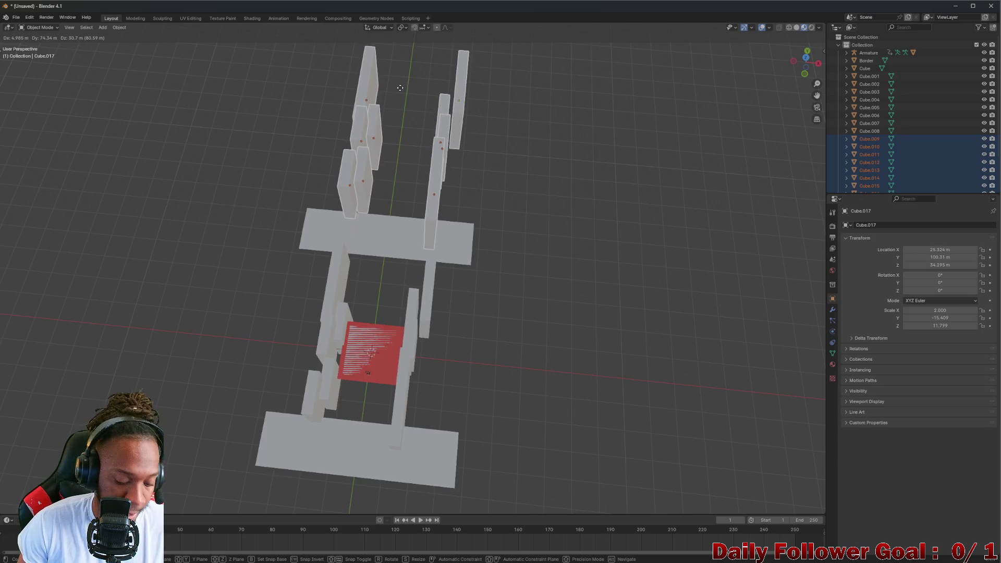
key(y)
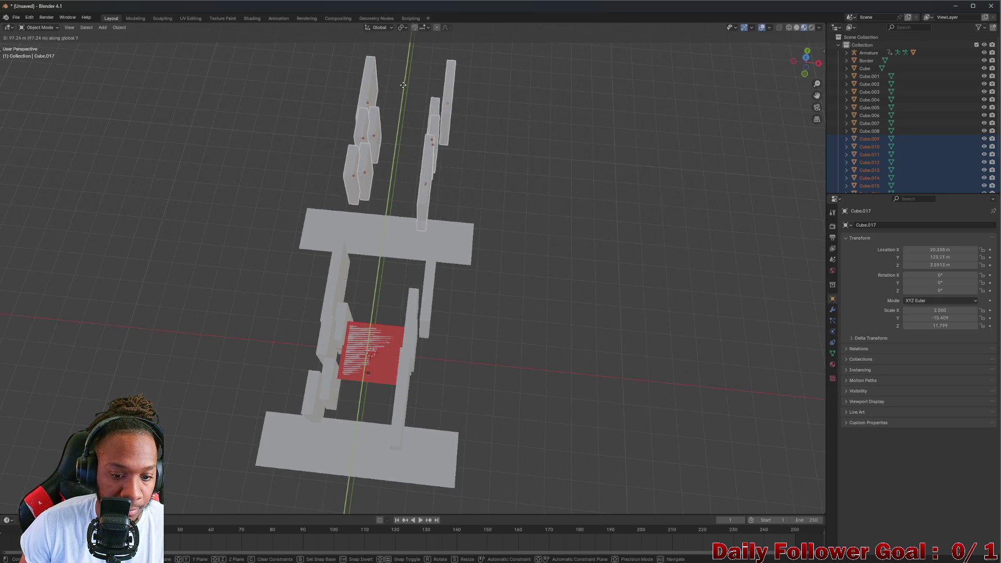
click(396, 102)
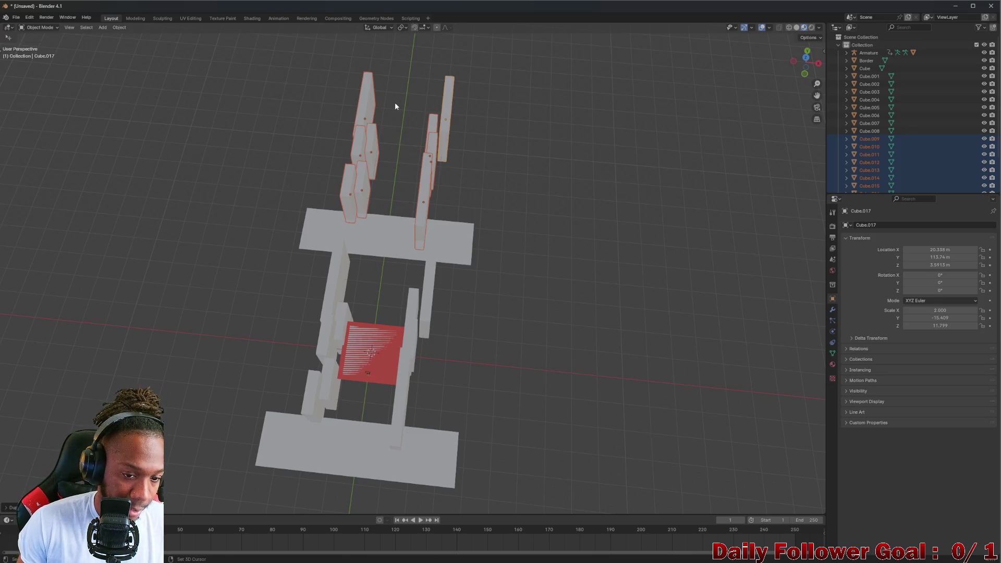
Duplicate the walls again and place the copies along Y past the near strip
key(shift+d)
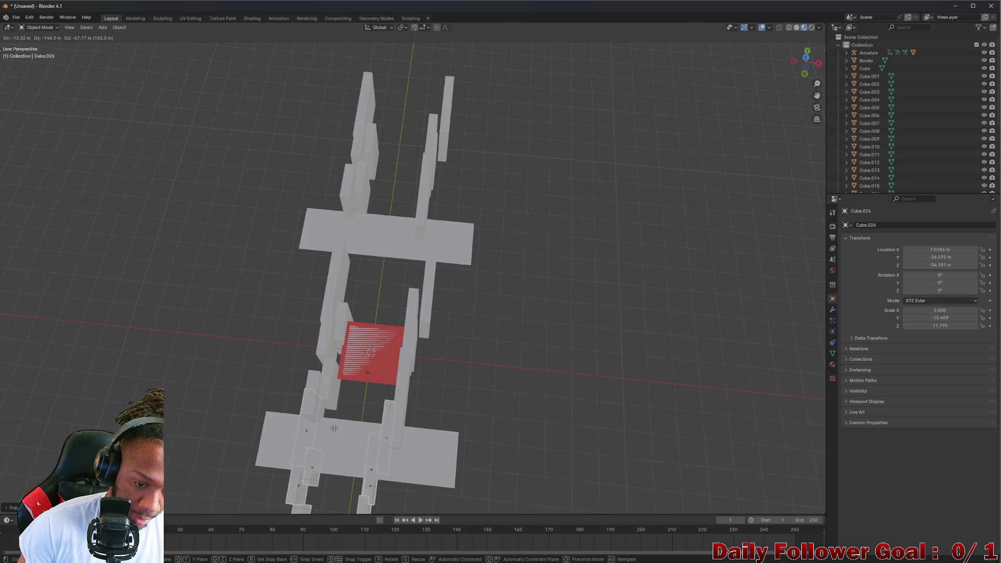
key(y)
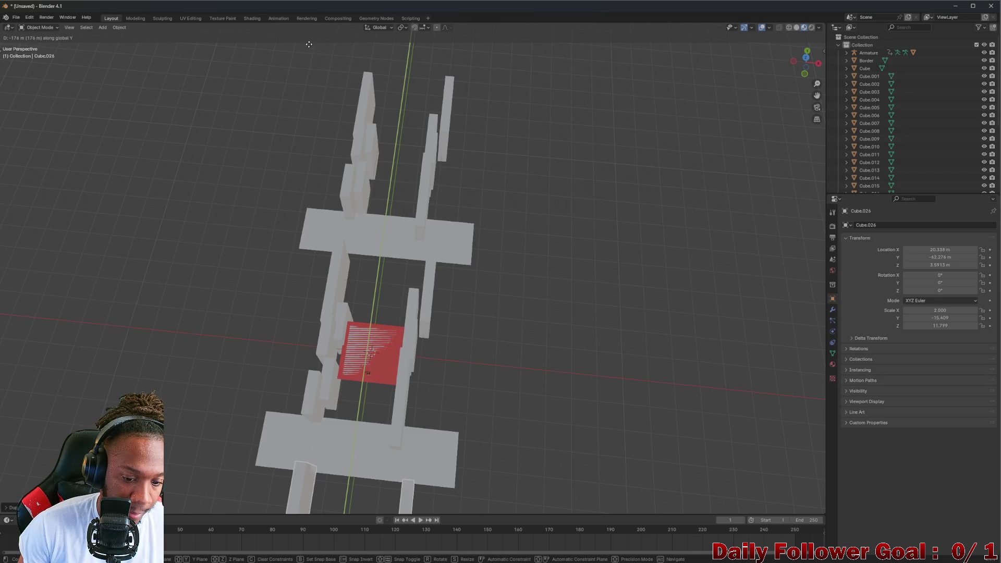
click(307, 45)
scroll(down, 3)
drag(302, 505, 271, 313)
scroll(up, 3)
drag(257, 170, 400, 172)
scroll(up, 3)
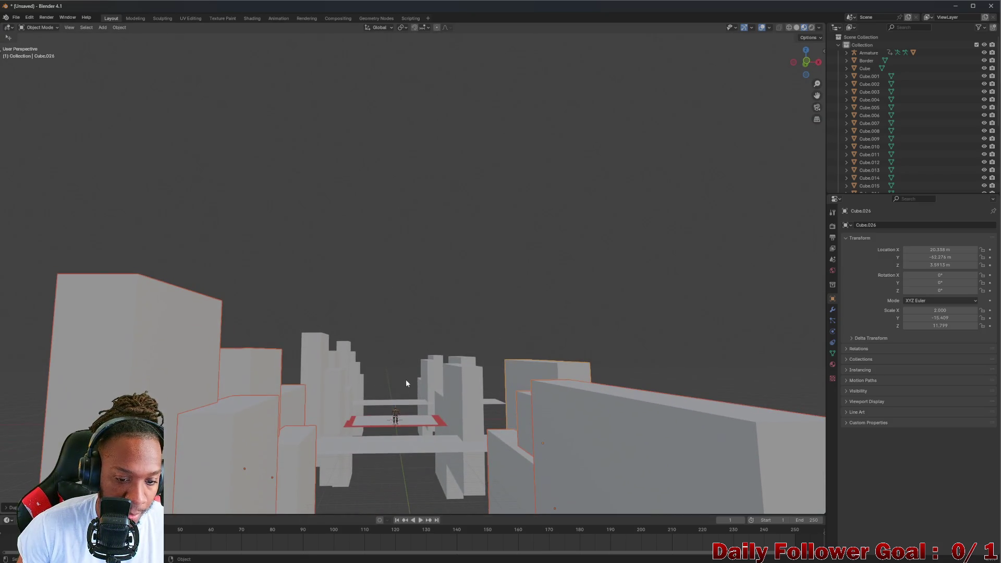
scroll(up, 3)
drag(406, 412, 472, 272)
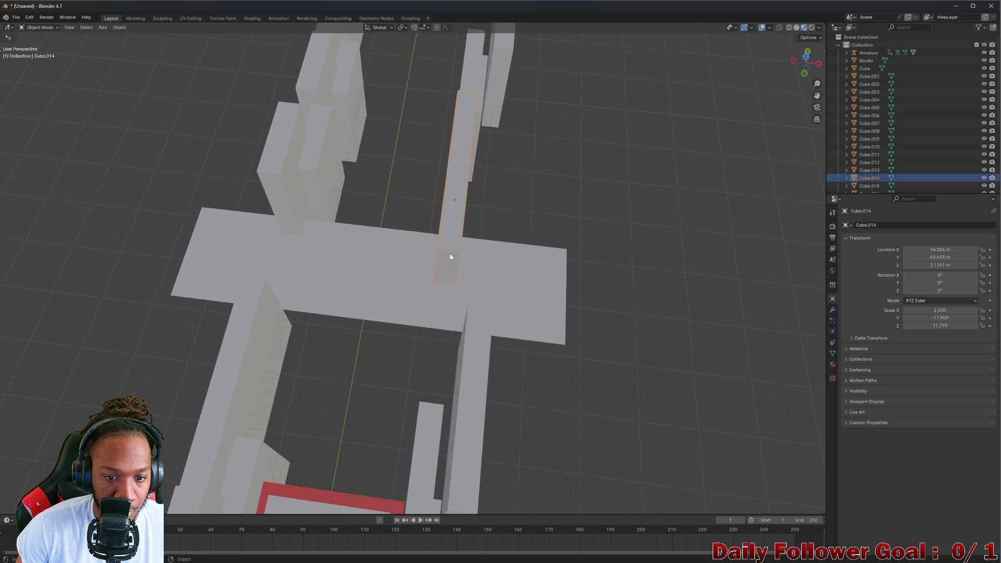
Reposition a copied wall, then duplicate it and turn the copy 90° about Z
key(g)
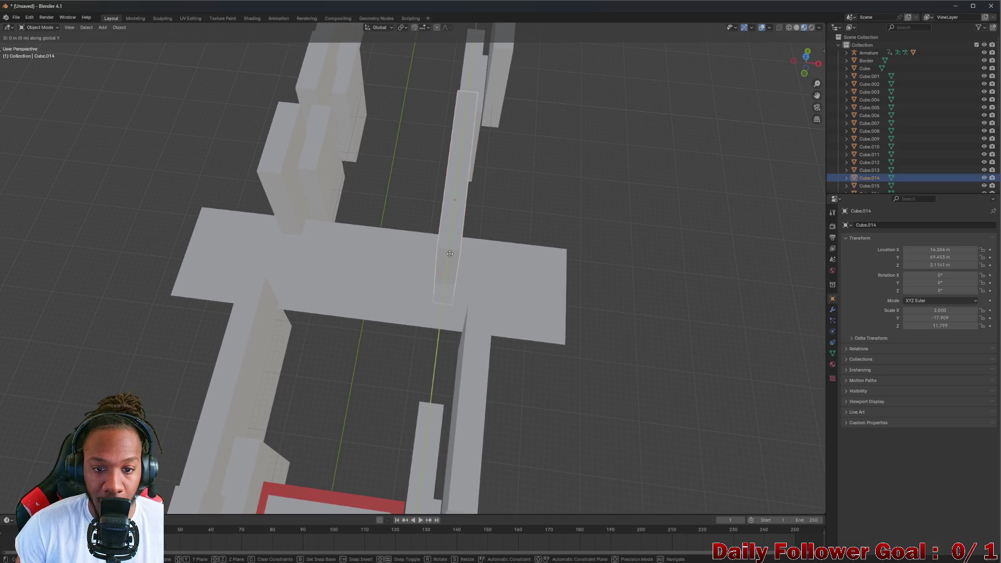
click(423, 212)
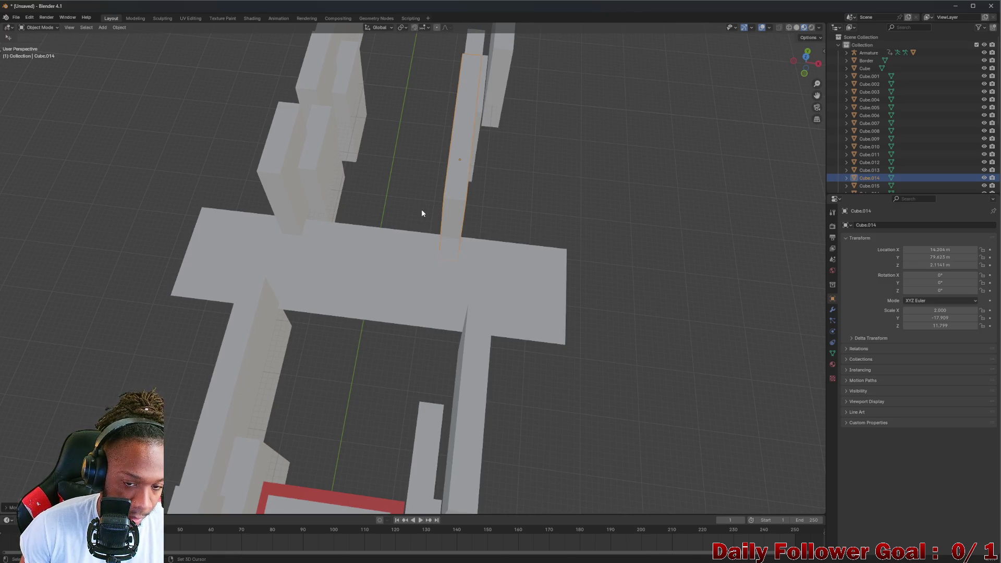
key(shift+d)
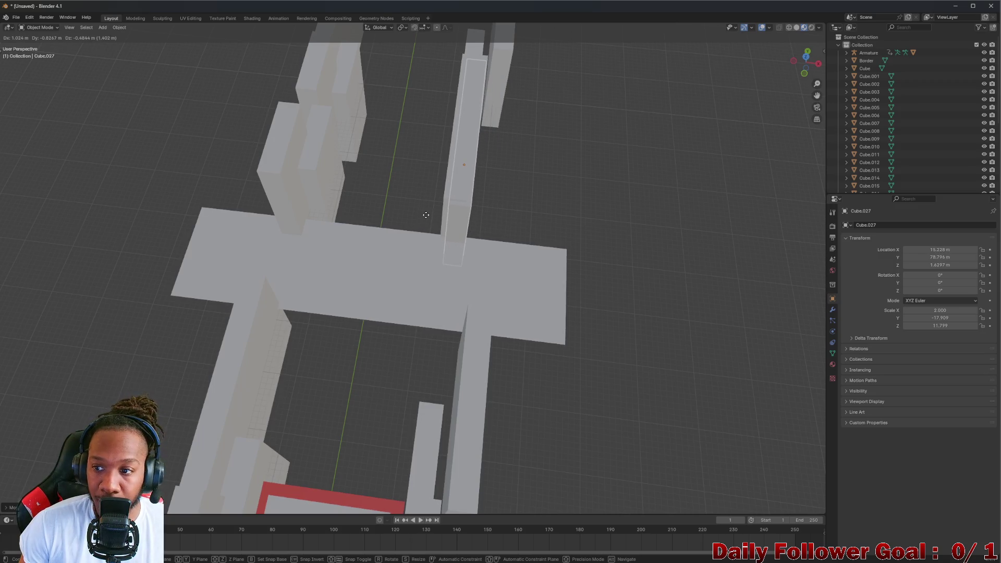
key(r)
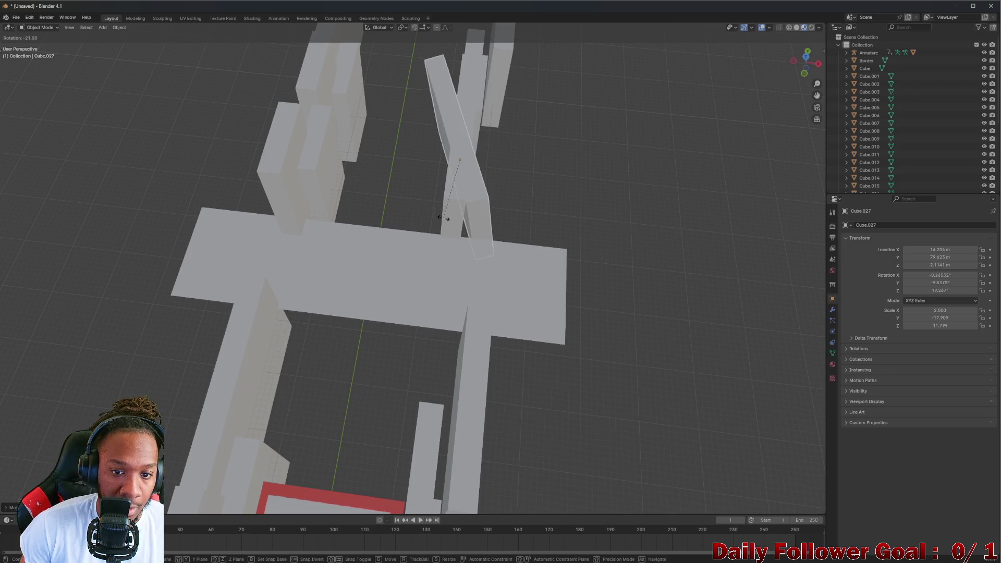
key(x)
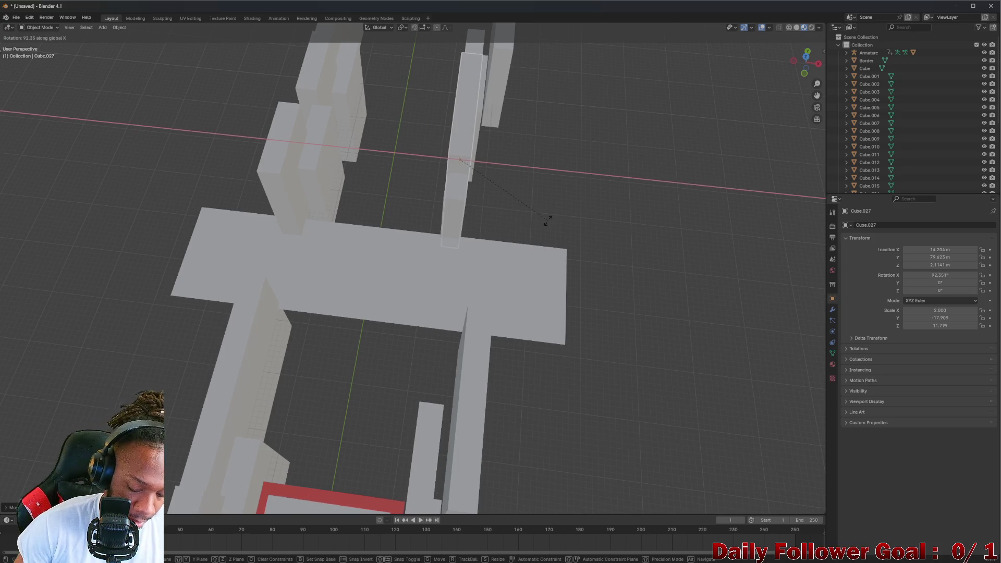
key(r)
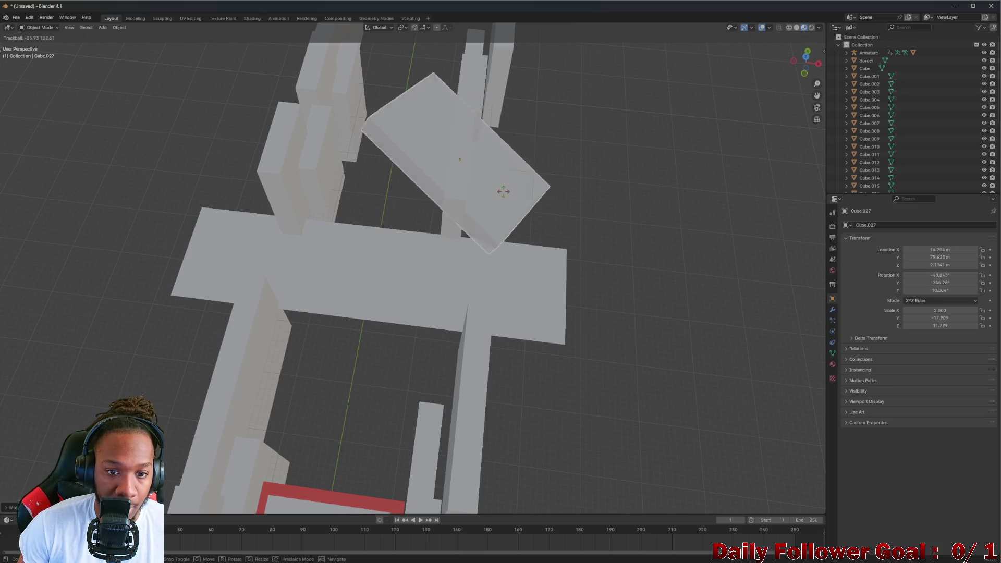
key(Escape)
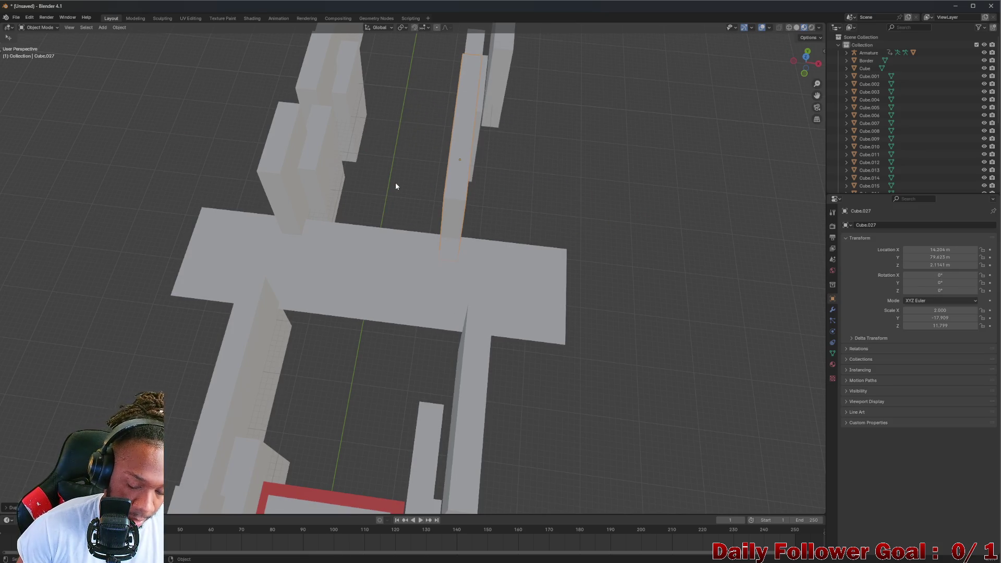
key(r)
key(y)
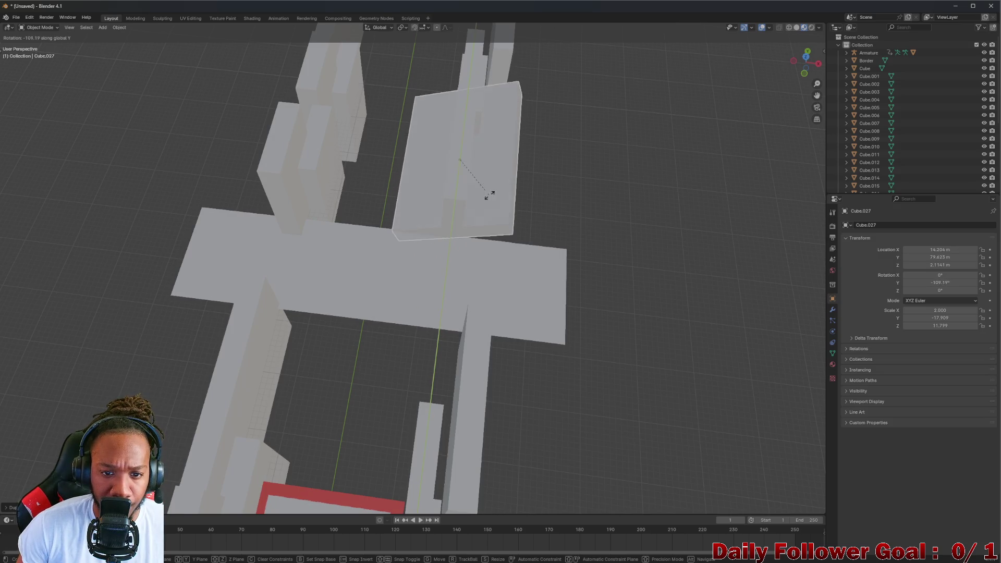
key(Escape)
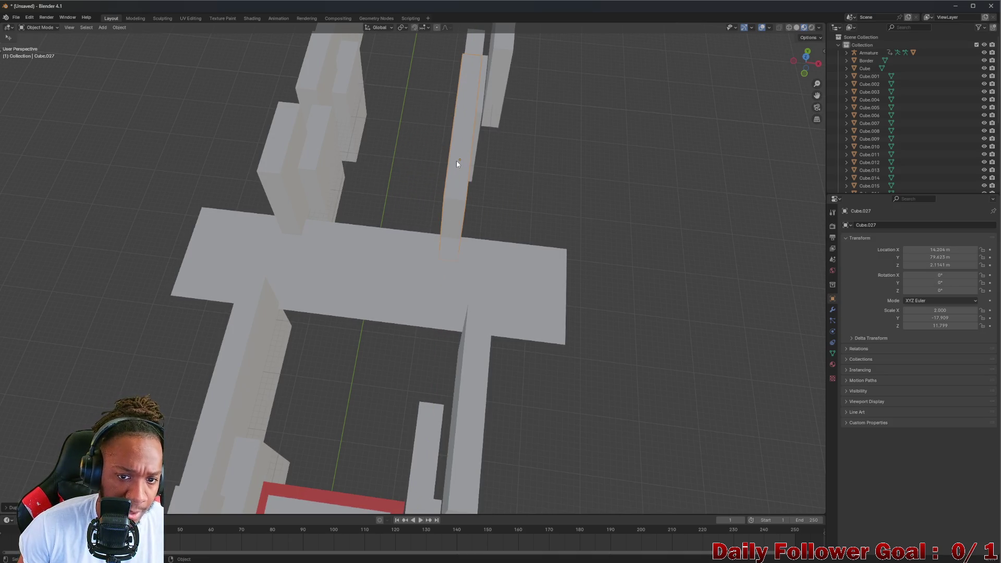
key(r)
key(z)
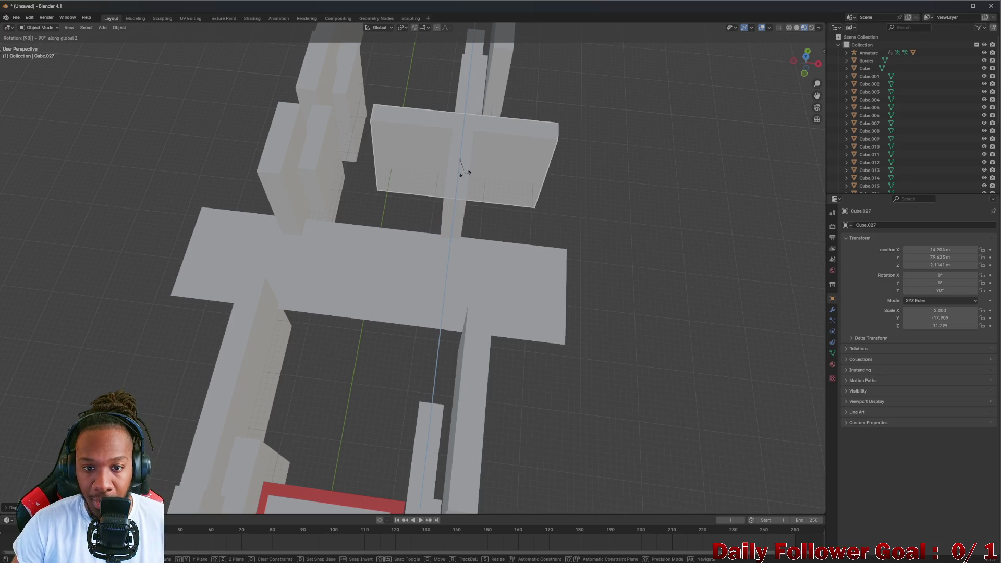
key(Return)
Slide the turned wall along Y to sit across the corridor end
key(g)
key(x)
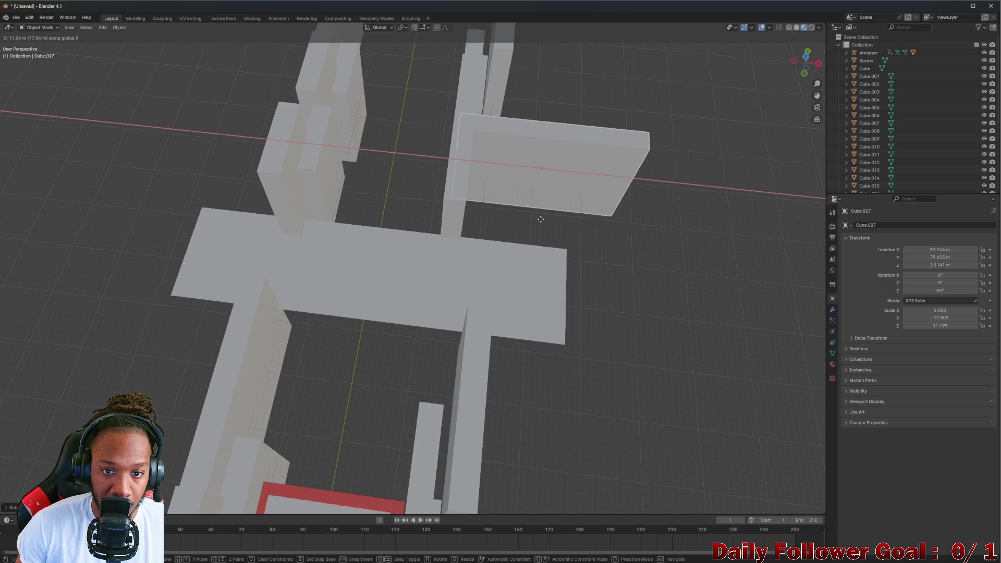
key(y)
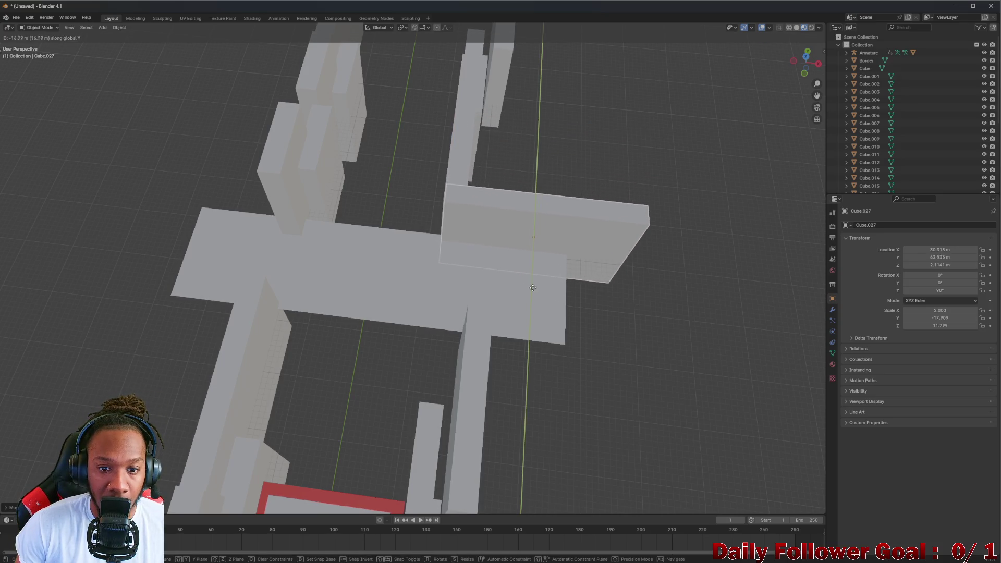
click(533, 288)
drag(533, 286, 554, 230)
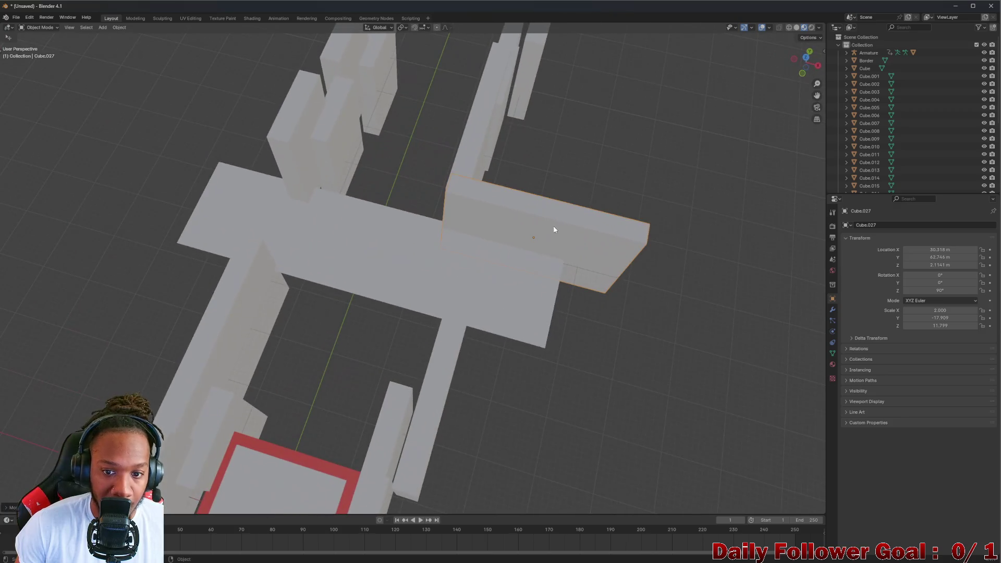
Duplicate the crosswise wall and slide the copy along X across the left corridor end
key(shift+d)
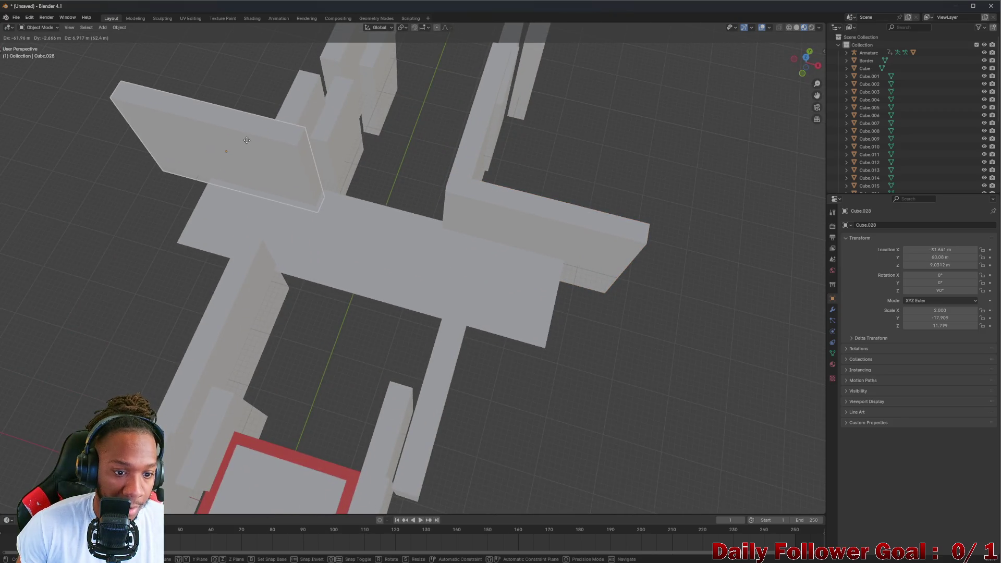
key(y)
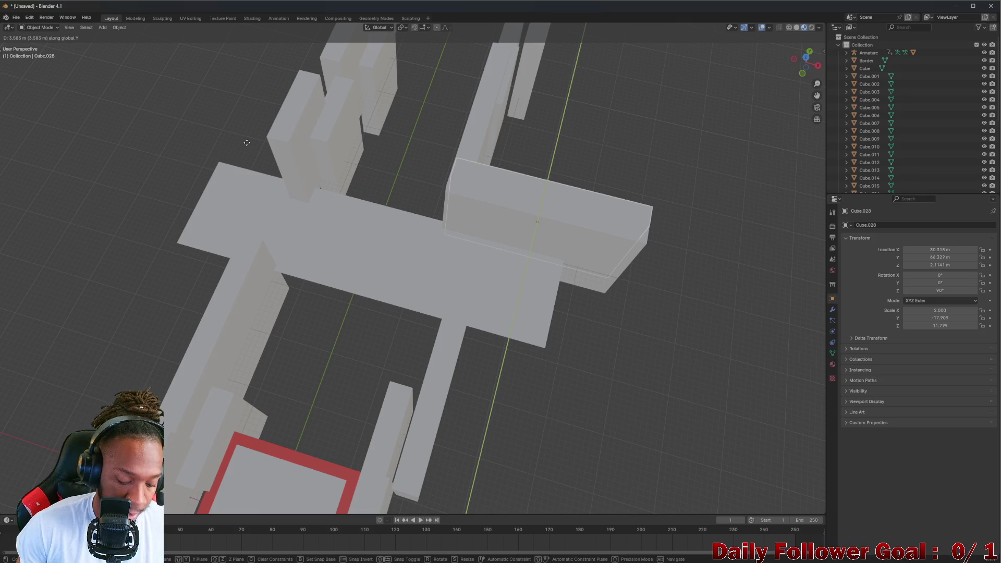
key(x)
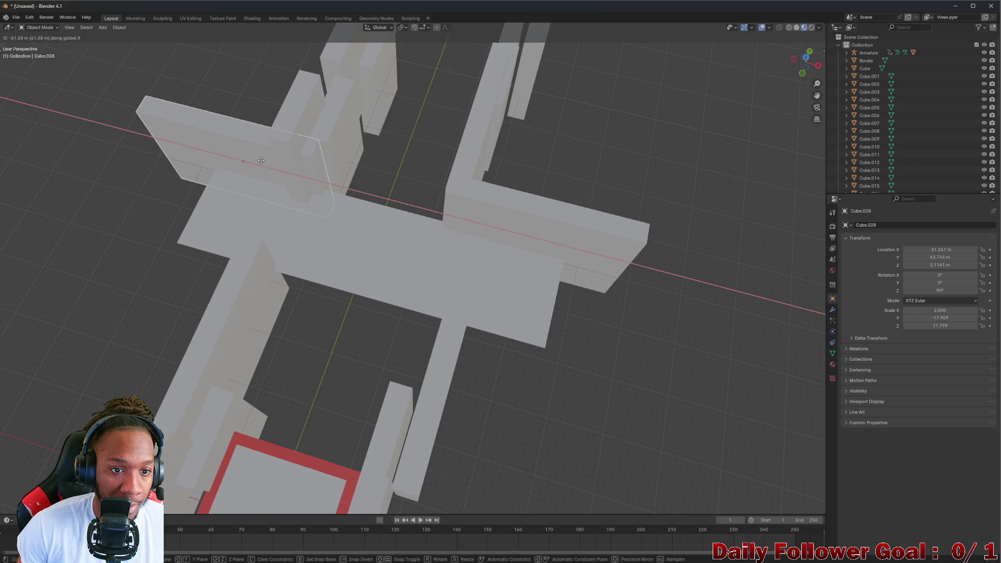
click(261, 161)
Duplicate both crosswise end walls and move the copies along Y to the level's other end
scroll(down, 3)
drag(414, 186, 333, 237)
scroll(up, 3)
scroll(down, 3)
scroll(down, 3)
scroll(down, 3)
scroll(up, 3)
scroll(down, 3)
scroll(up, 3)
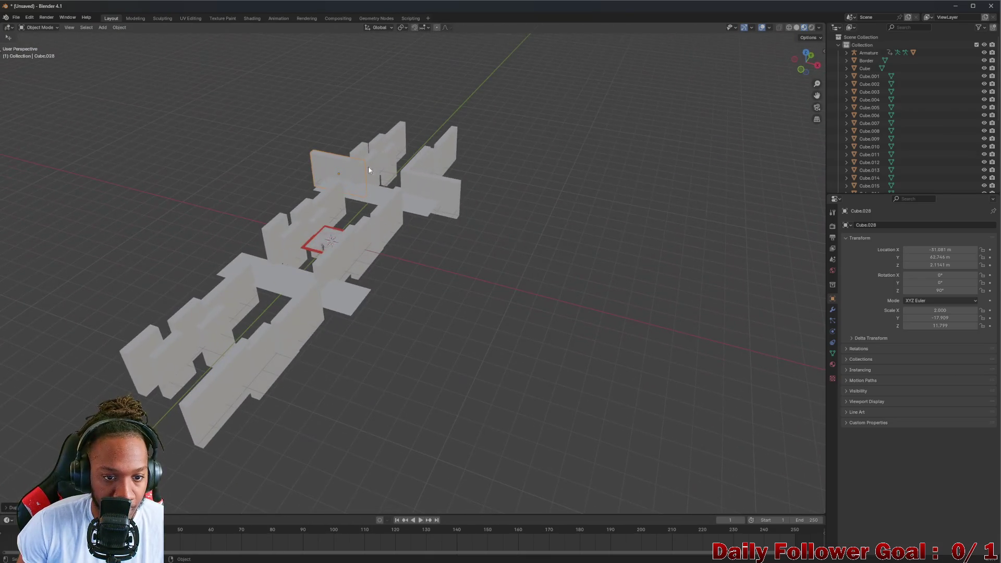
scroll(up, 3)
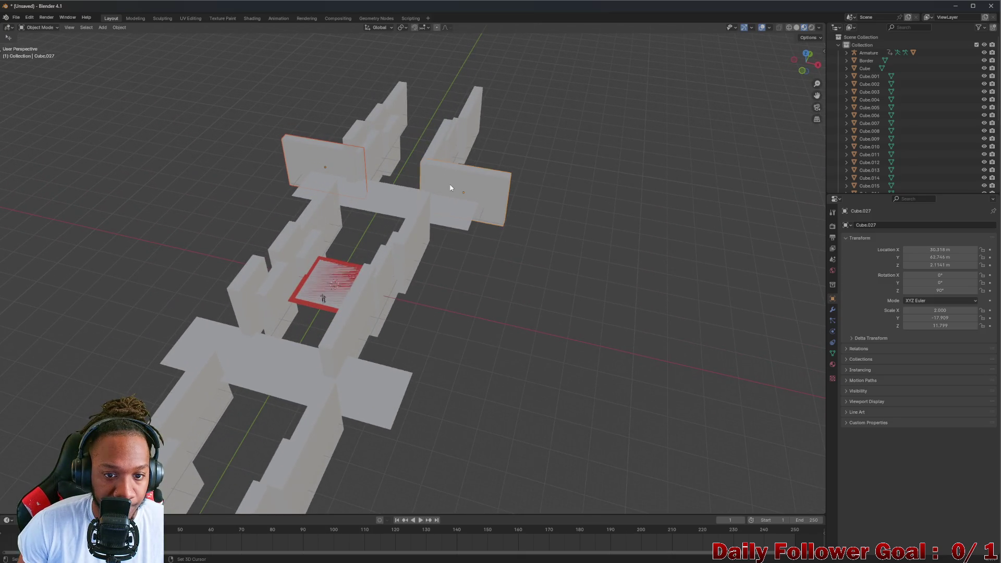
key(shift+d)
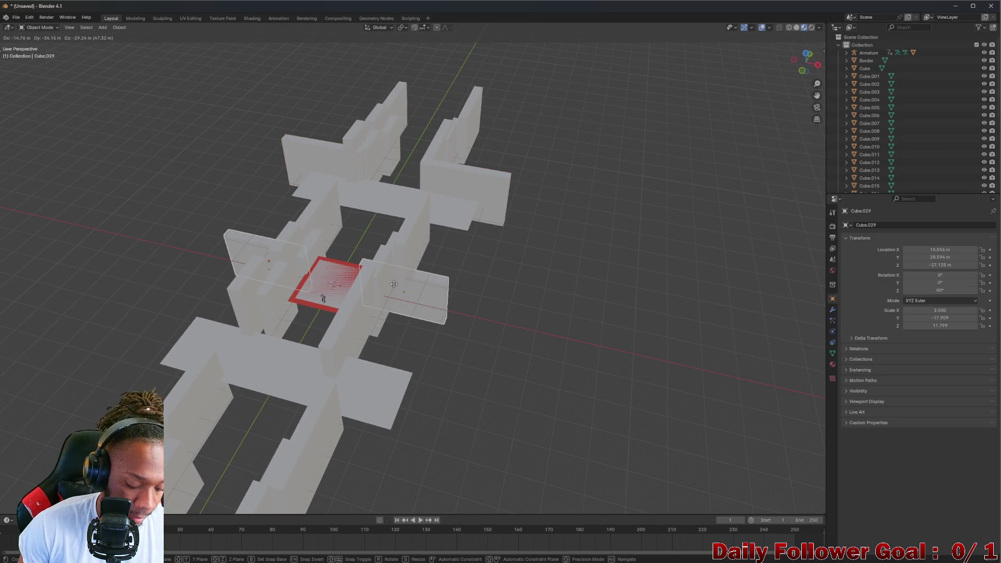
key(y)
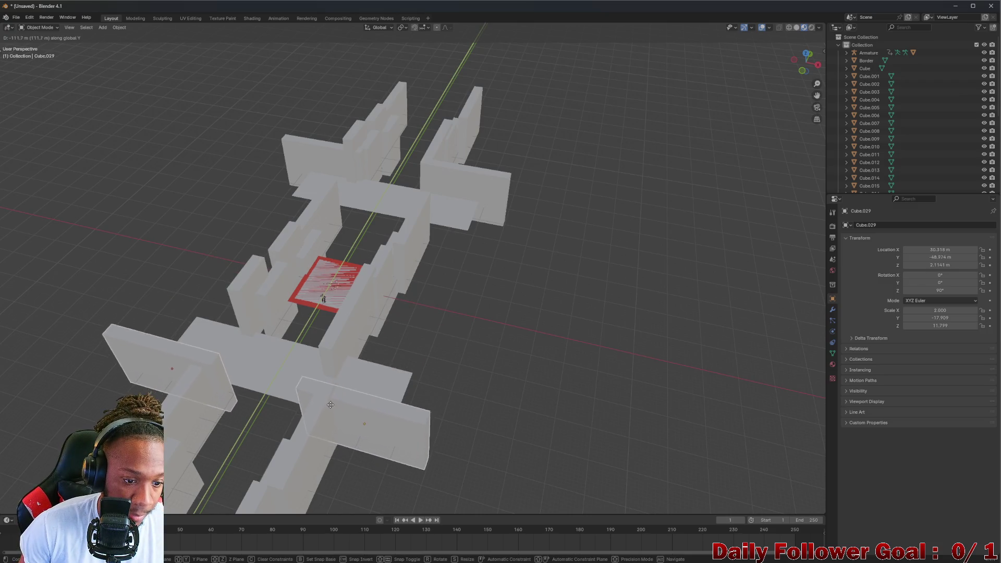
click(331, 391)
Orbit and zoom to inspect the newly placed pair of end walls
drag(331, 391, 364, 340)
scroll(down, 3)
scroll(up, 3)
scroll(down, 3)
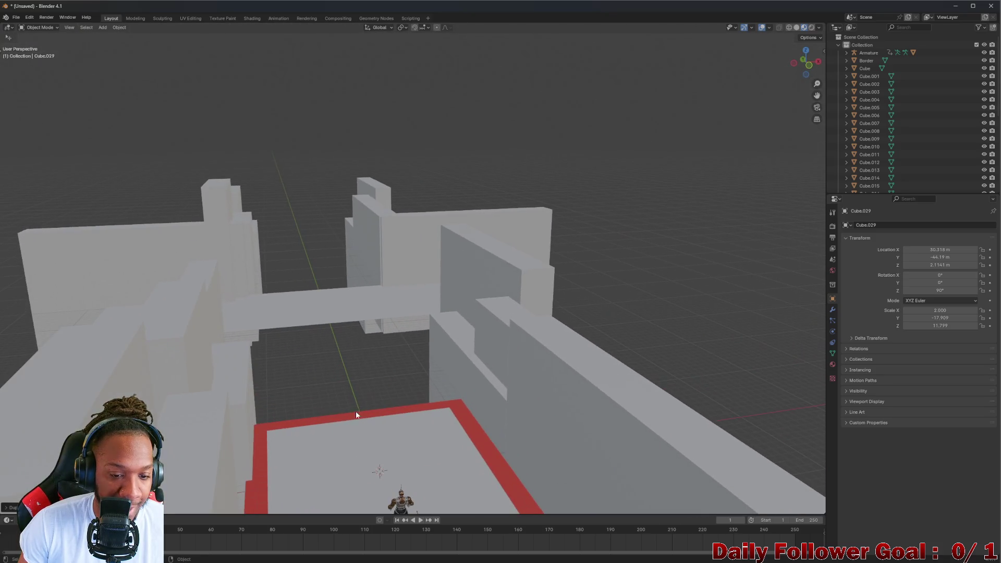
scroll(up, 3)
scroll(down, 3)
drag(347, 372, 307, 216)
Orbit closely around the red-bordered floor and character, ending in a near top-down view
drag(460, 429, 313, 132)
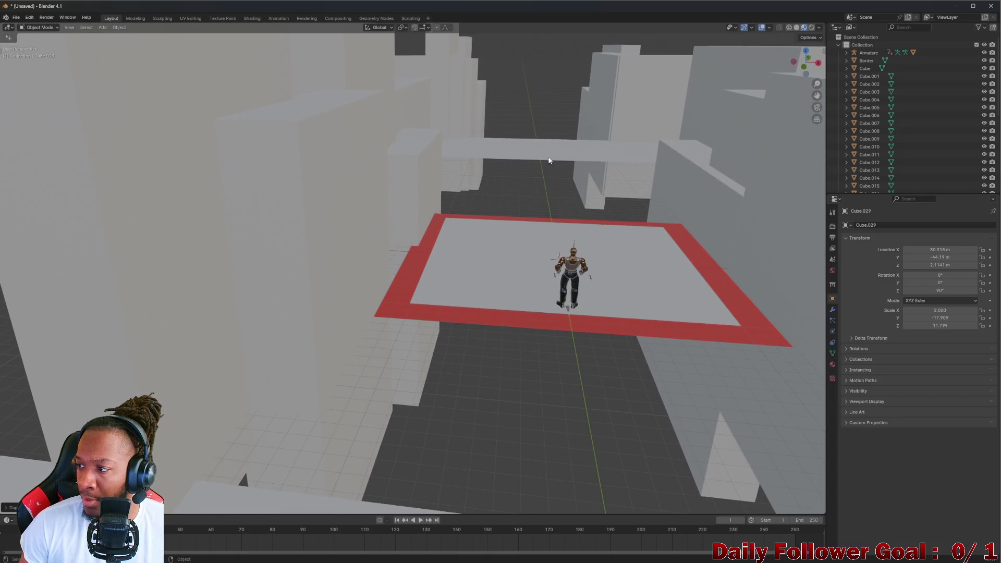
drag(685, 220, 521, 287)
drag(504, 319, 535, 347)
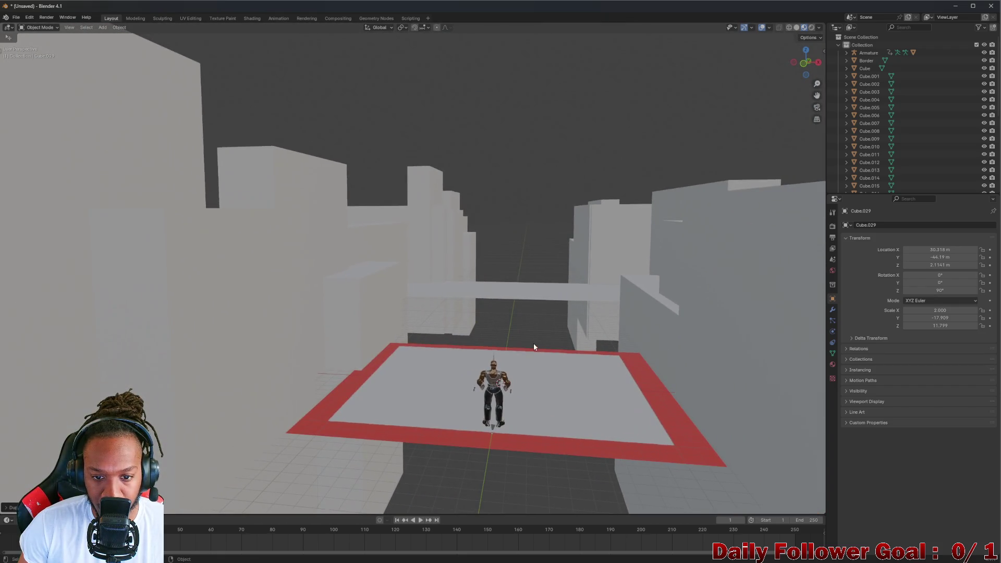
drag(547, 405, 557, 299)
scroll(down, 3)
scroll(down, 3)
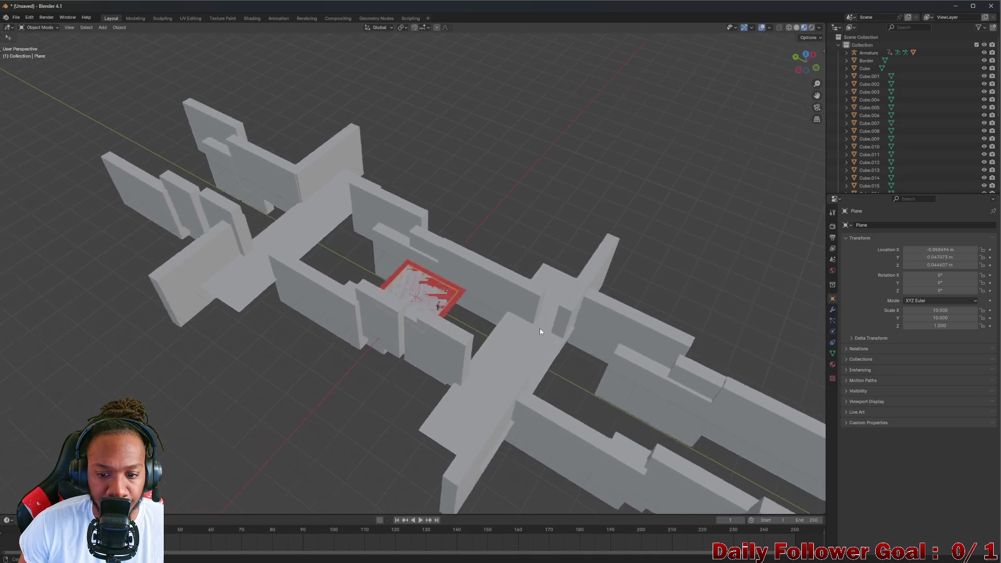
drag(585, 355, 476, 231)
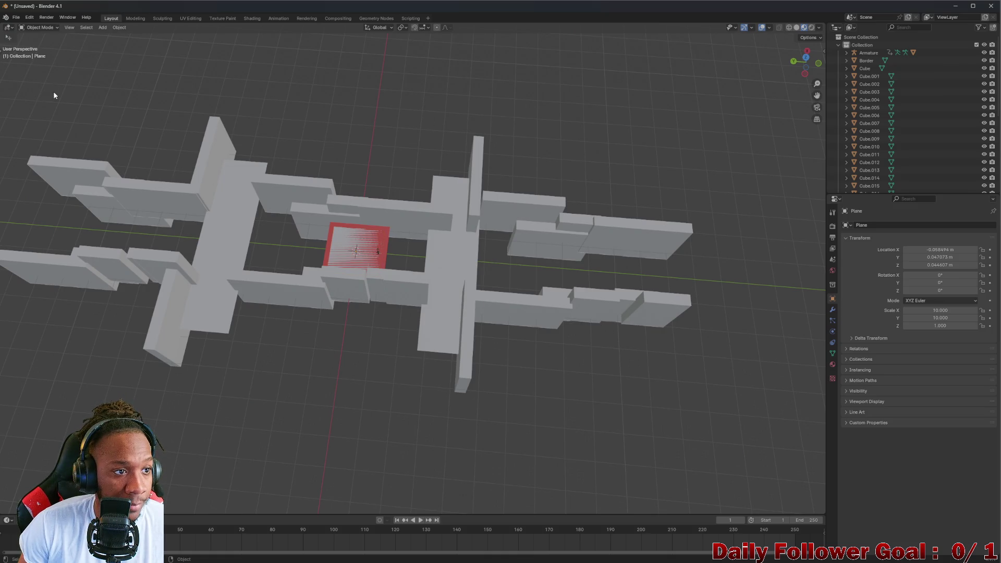
Box-select the right-hand walls and move them along Y toward the red floor
key(t)
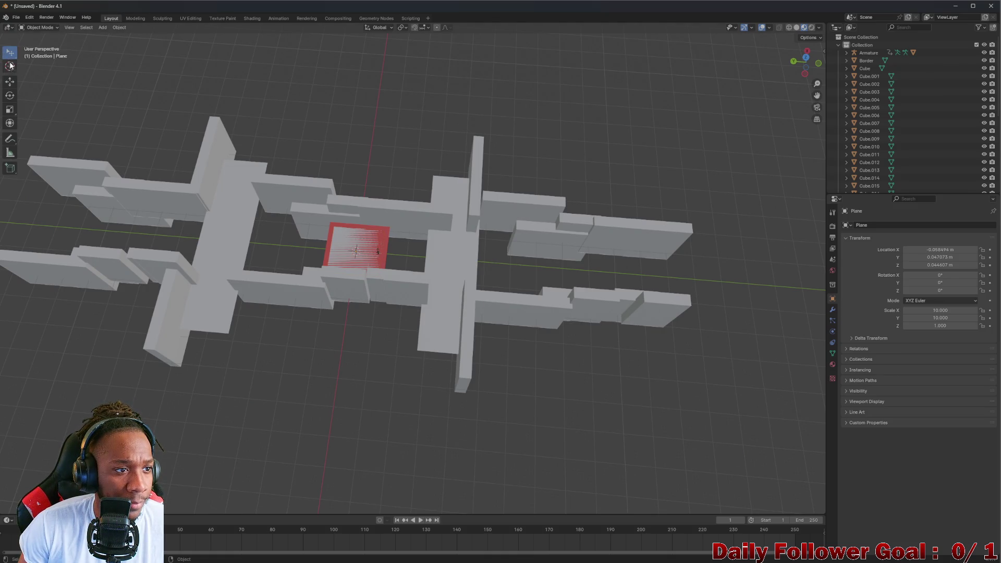
click(10, 55)
click(55, 83)
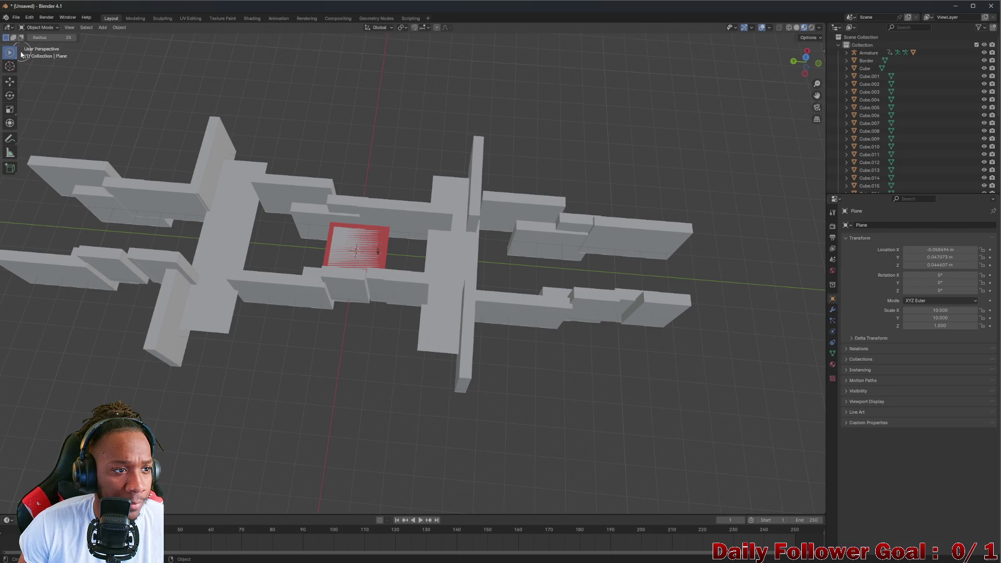
click(14, 57)
click(45, 74)
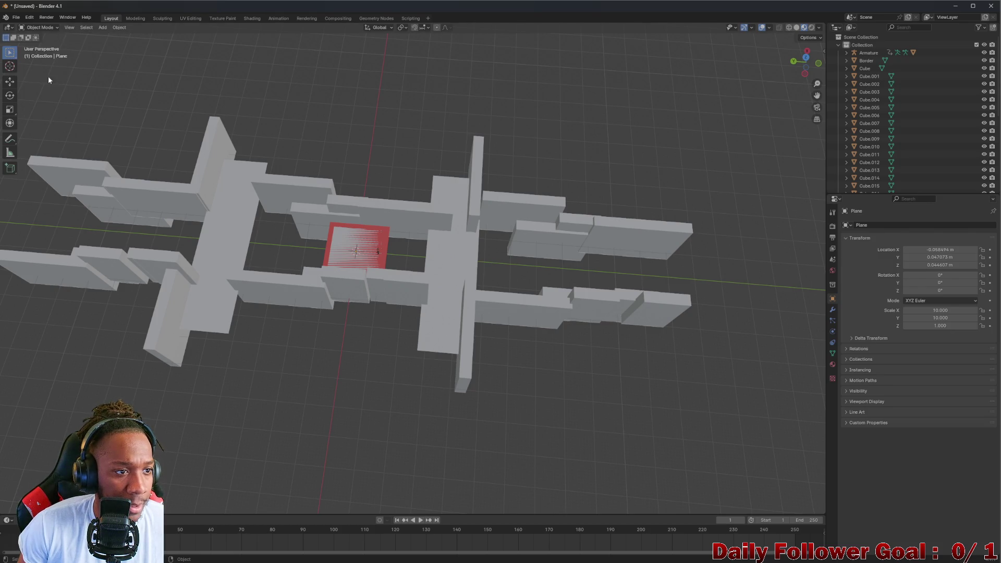
drag(459, 136, 798, 424)
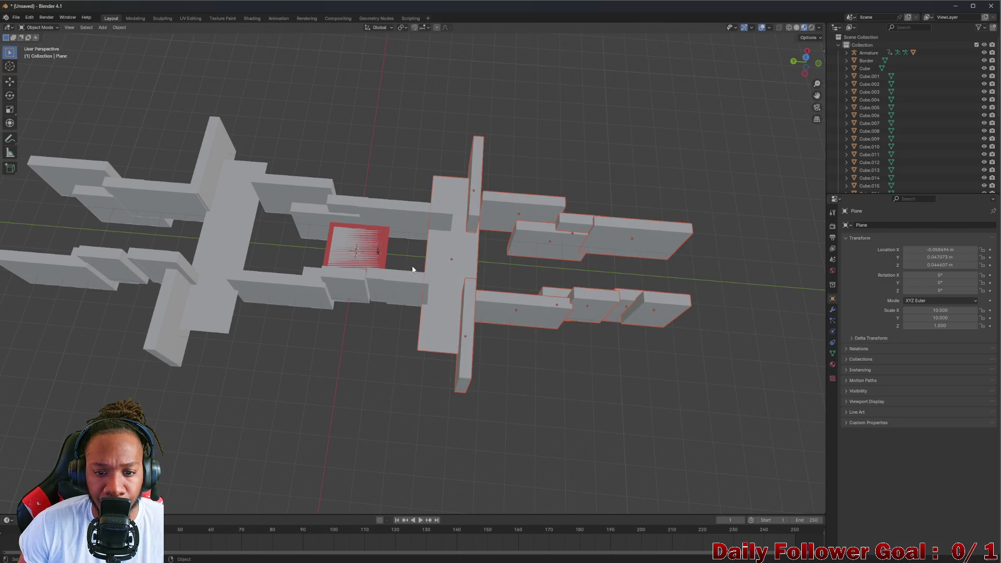
key(g)
key(y)
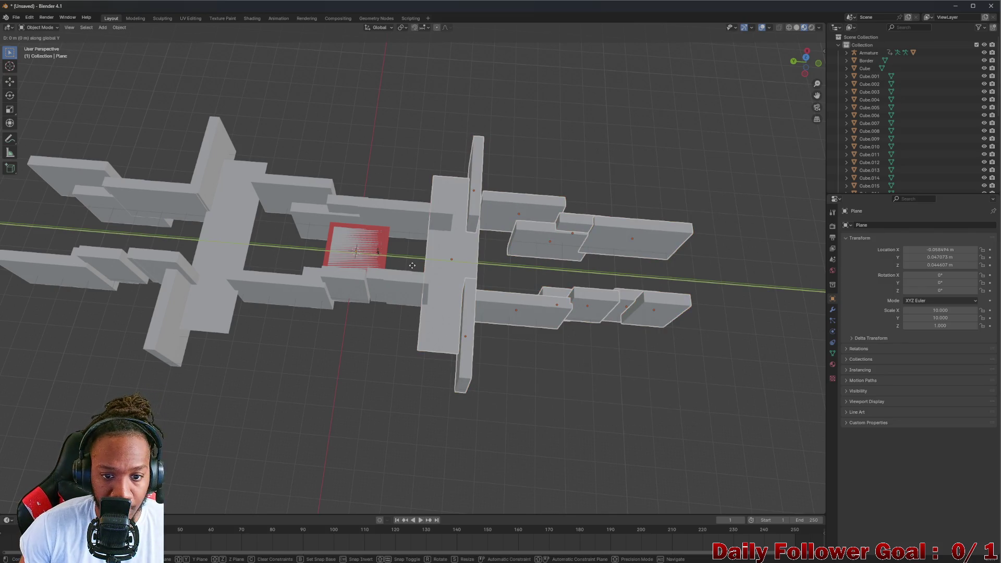
click(437, 271)
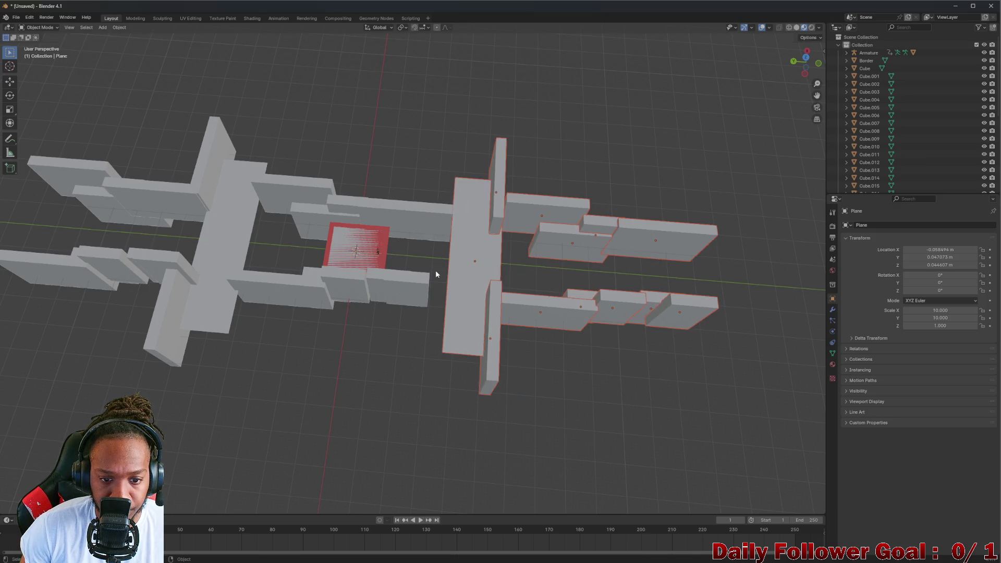
Stretch wall Cube.004 along Y to close the gap beside the red floor
click(413, 293)
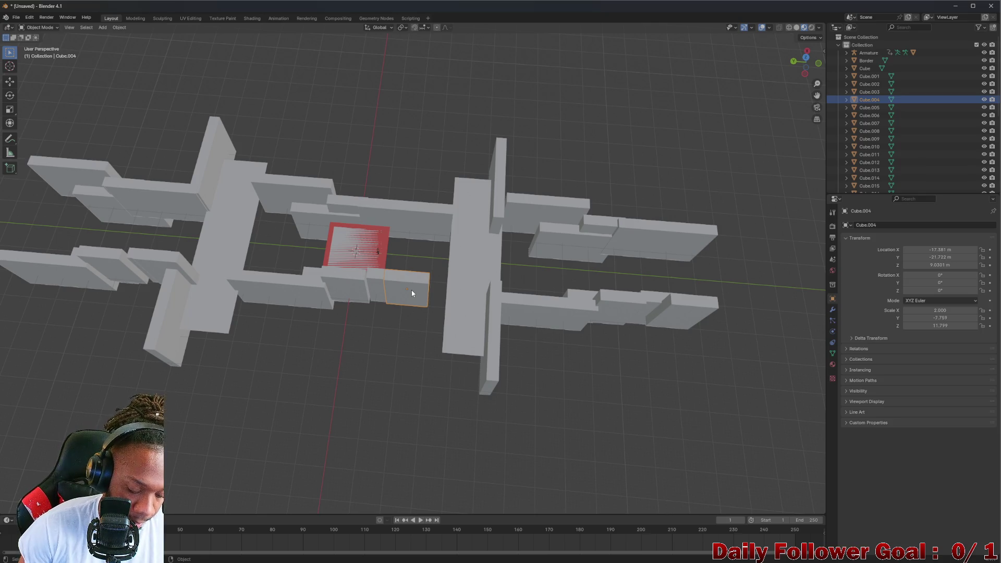
key(s)
key(y)
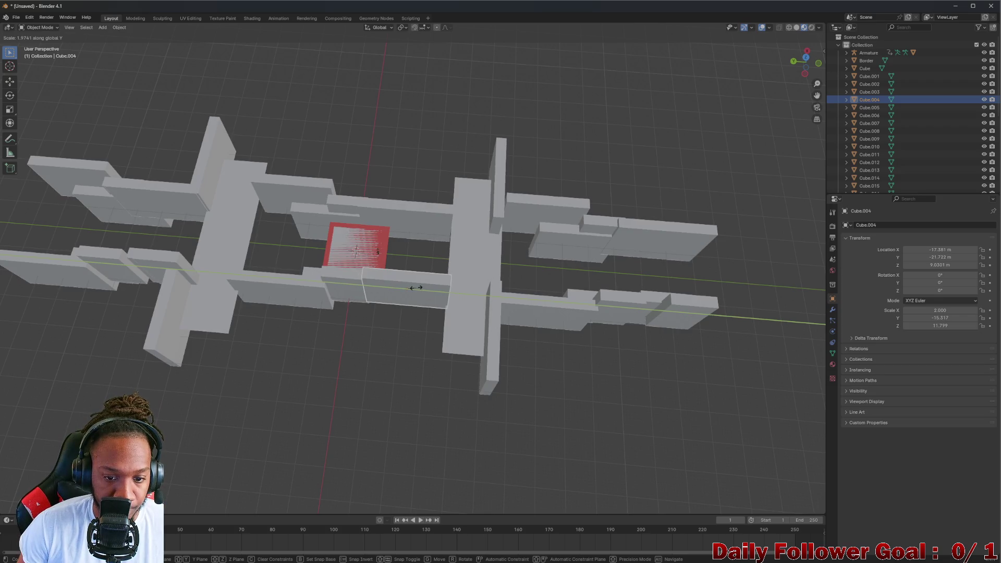
click(415, 287)
drag(412, 293, 398, 405)
scroll(down, 3)
scroll(up, 3)
drag(334, 395, 446, 355)
drag(460, 306, 340, 309)
scroll(up, 3)
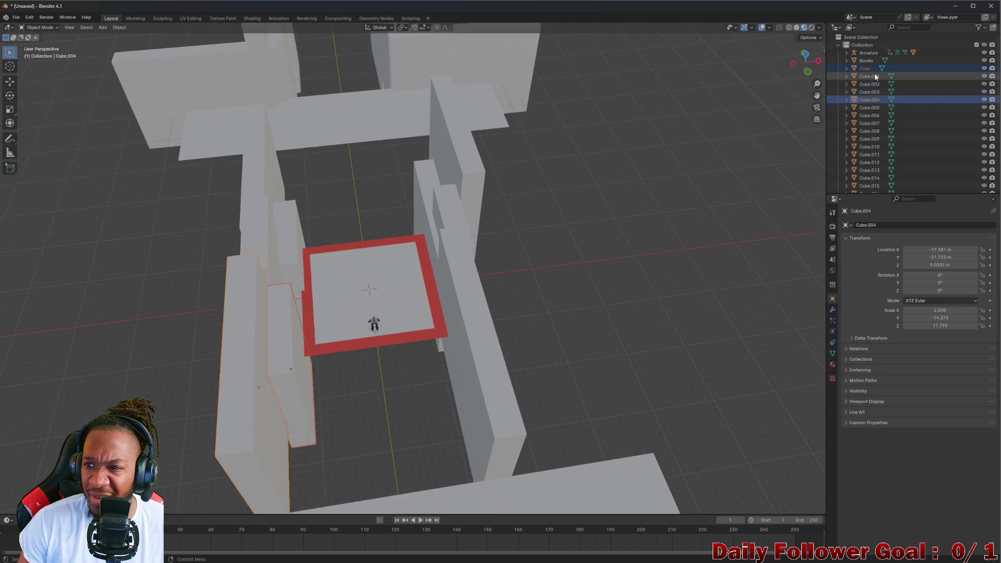
Create a new collection, Collection 2, in the Outliner
click(870, 71)
scroll(down, 3)
scroll(up, 3)
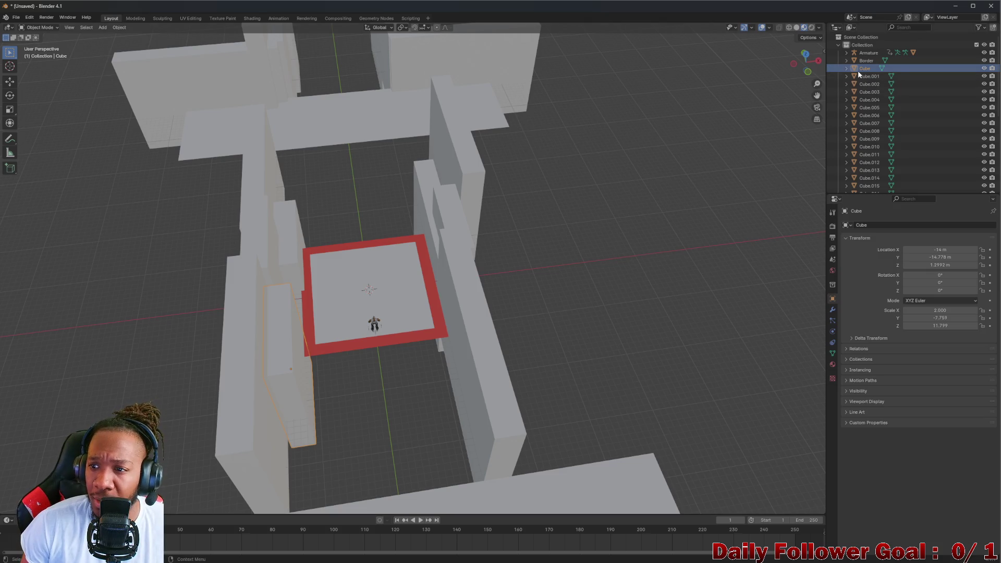
scroll(down, 3)
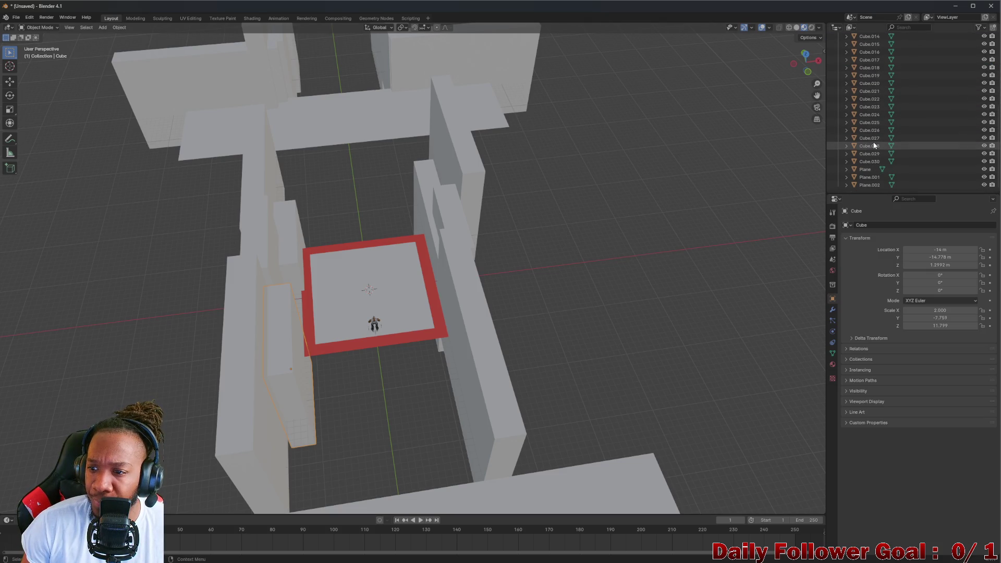
scroll(up, 3)
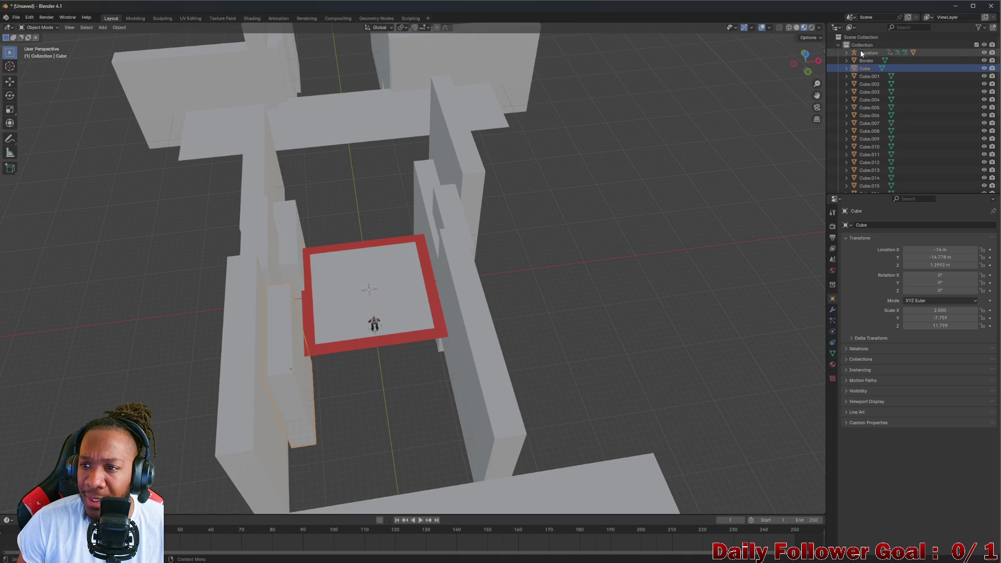
right_click(868, 68)
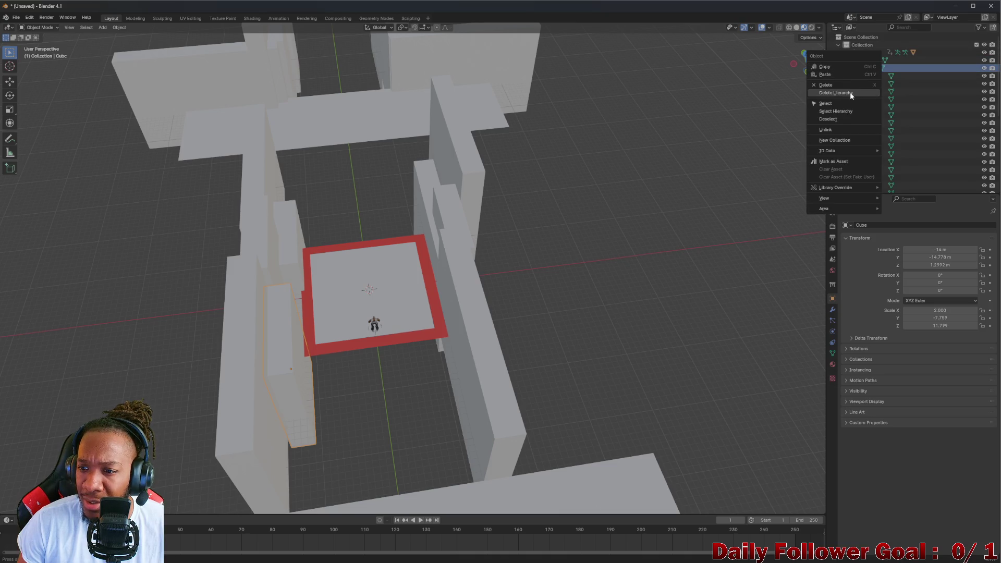
click(871, 35)
right_click(871, 37)
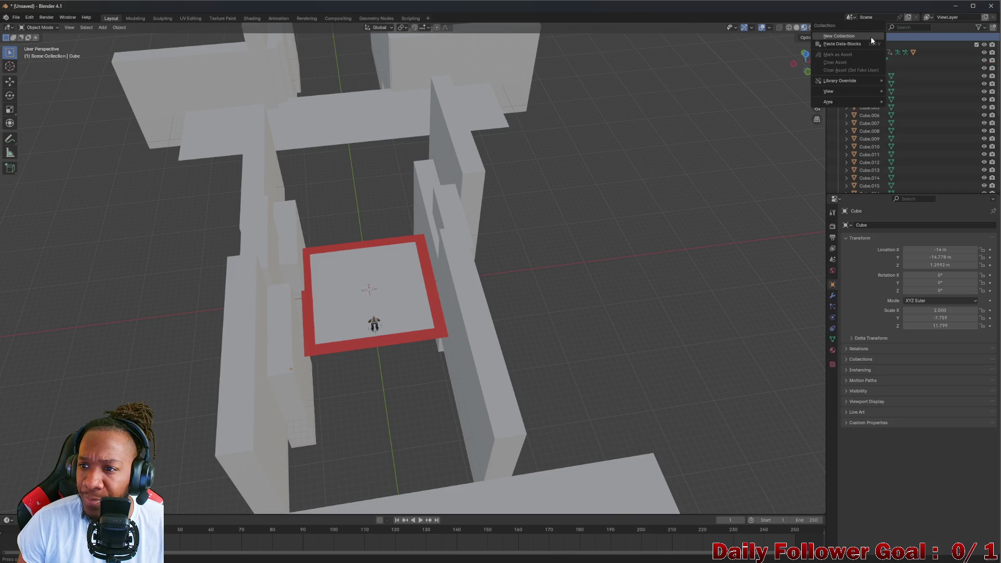
scroll(down, 3)
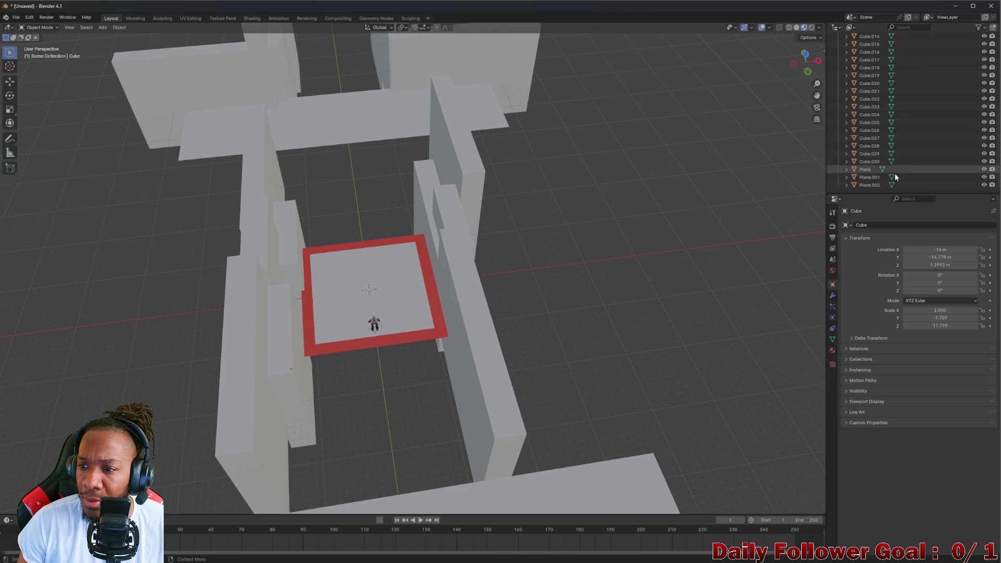
right_click(879, 188)
click(878, 189)
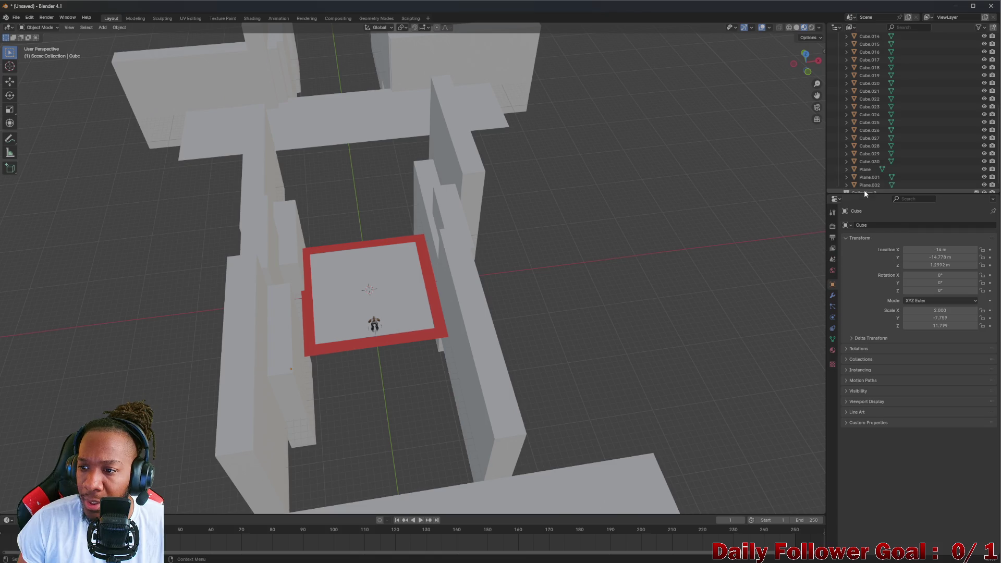
Move the selected wall and plane objects into Collection 2
scroll(up, 3)
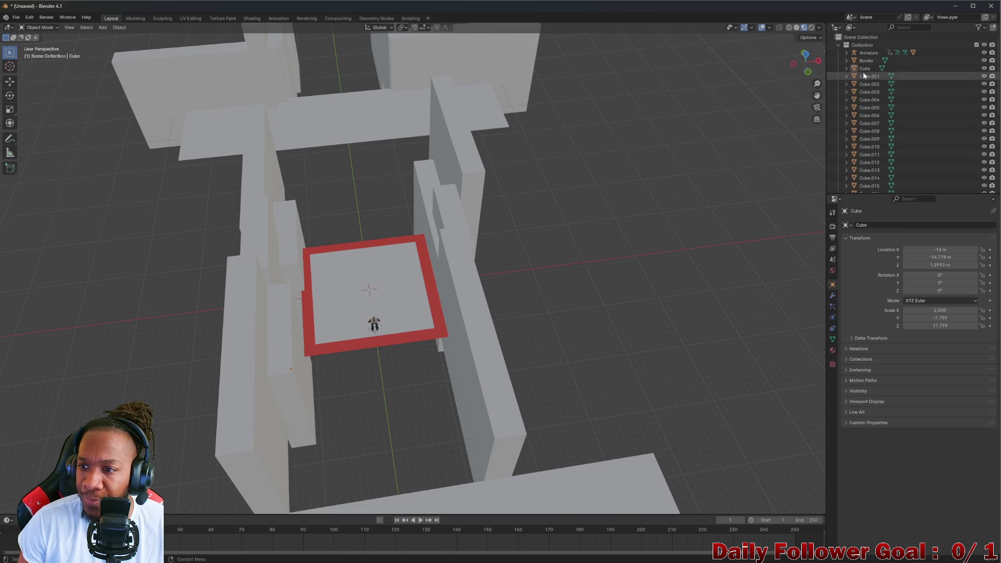
scroll(down, 3)
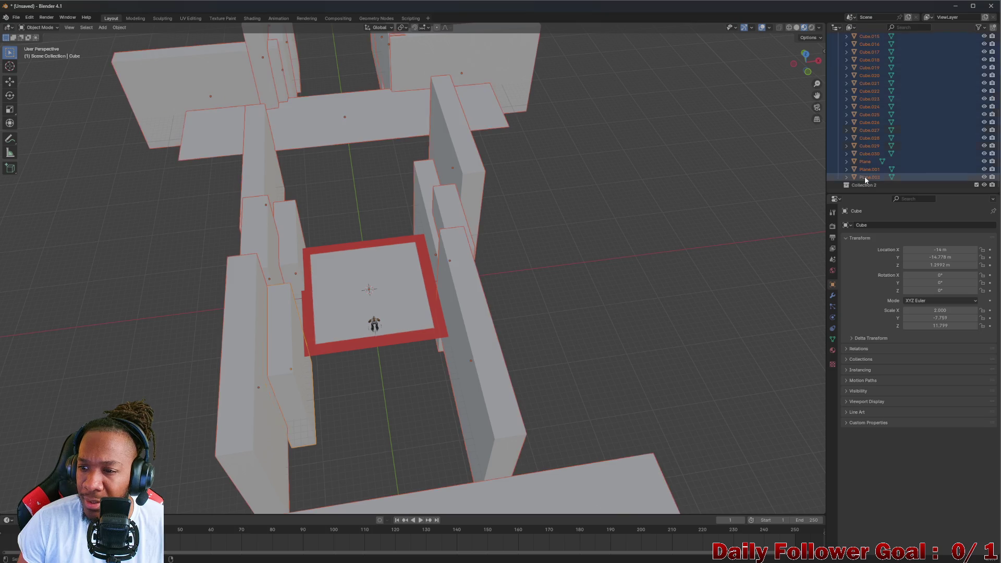
drag(867, 154, 864, 185)
Check Collection 2's contents by collapsing it and toggling its visibility off and on
click(839, 68)
click(856, 67)
click(863, 59)
click(866, 54)
click(866, 61)
click(860, 70)
click(984, 68)
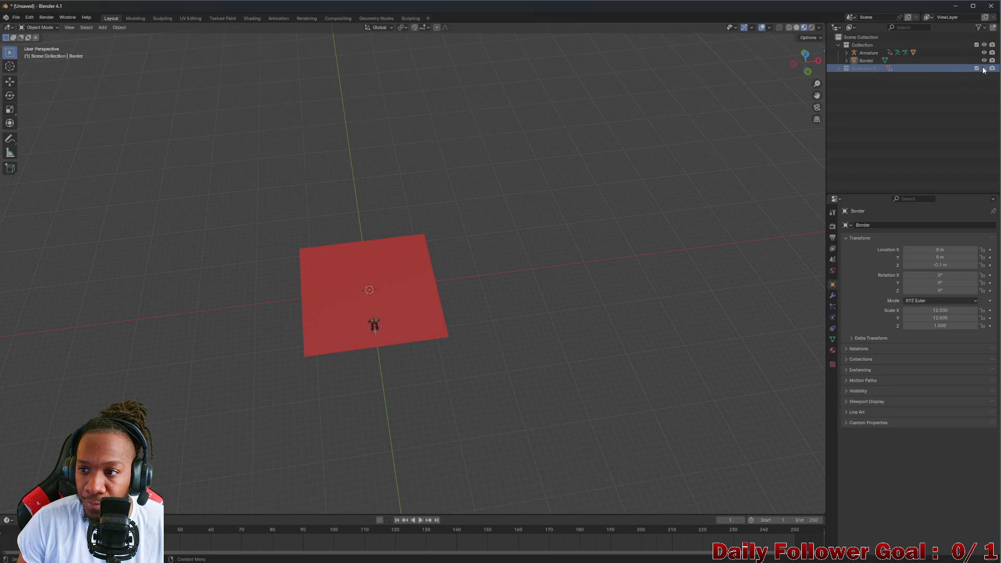
click(984, 68)
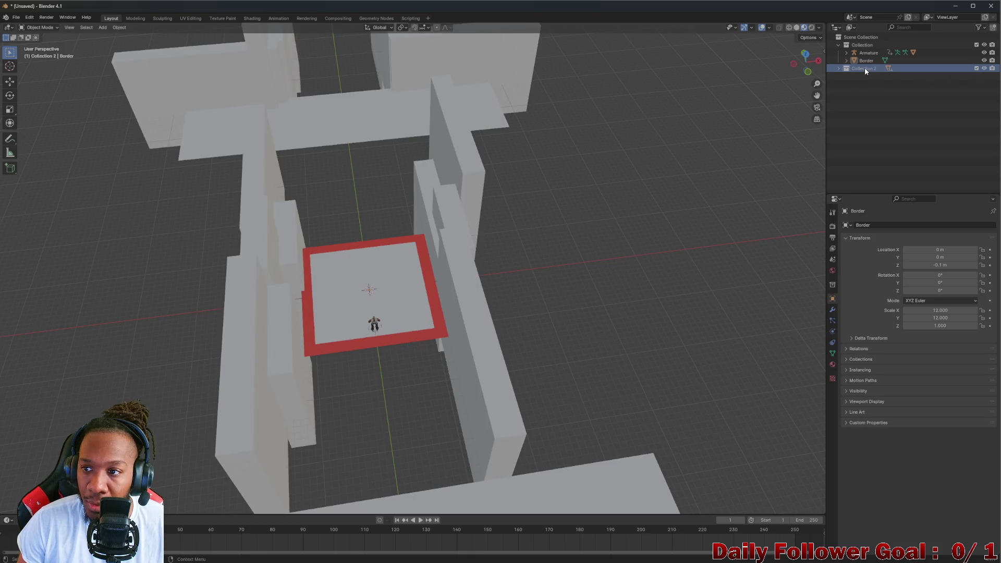
Rename Collection 2 to Env
double_click(864, 68)
key(BackSpace)
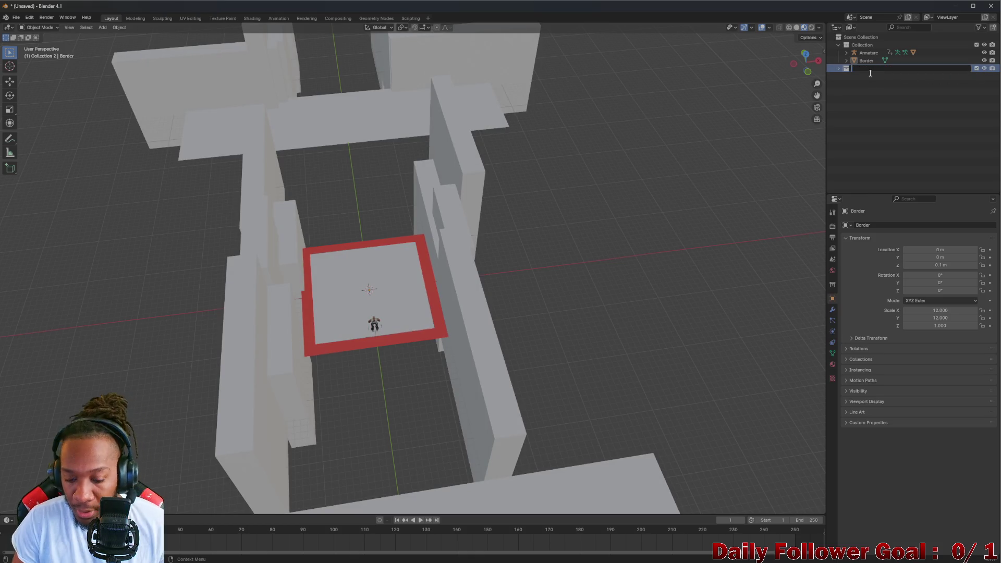
text(B)
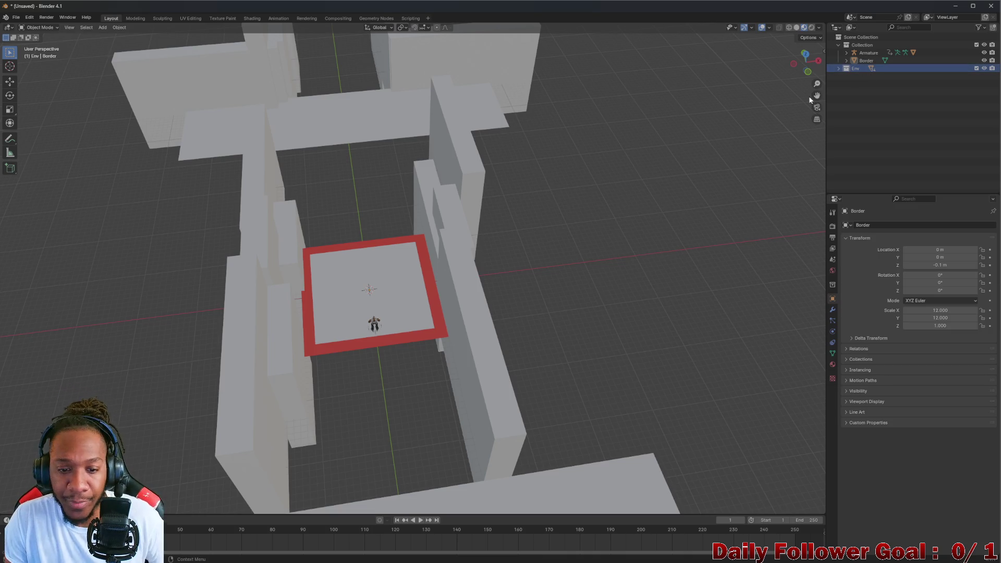
click(459, 207)
Orbit the viewport to look over the red floor and walled maze
drag(459, 207, 284, 177)
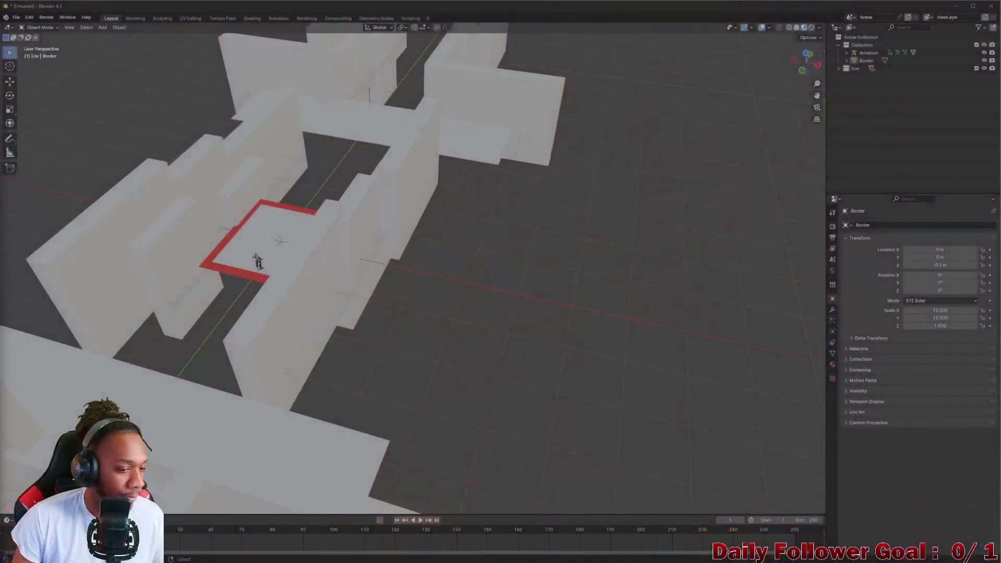
drag(615, 284, 324, 254)
scroll(up, 3)
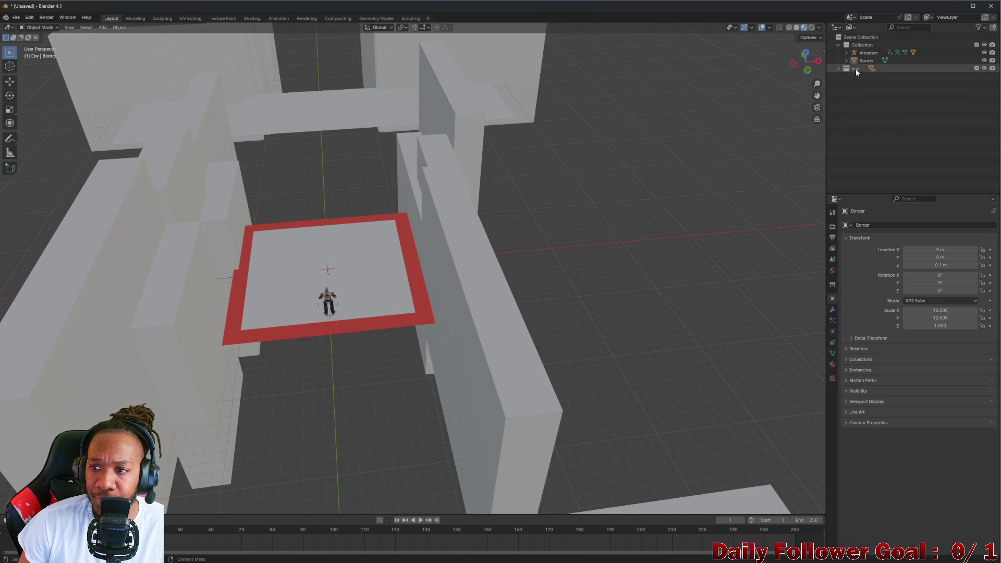
Verify the Env collection by hiding and showing its walls and expanding its object list
right_click(856, 69)
click(871, 93)
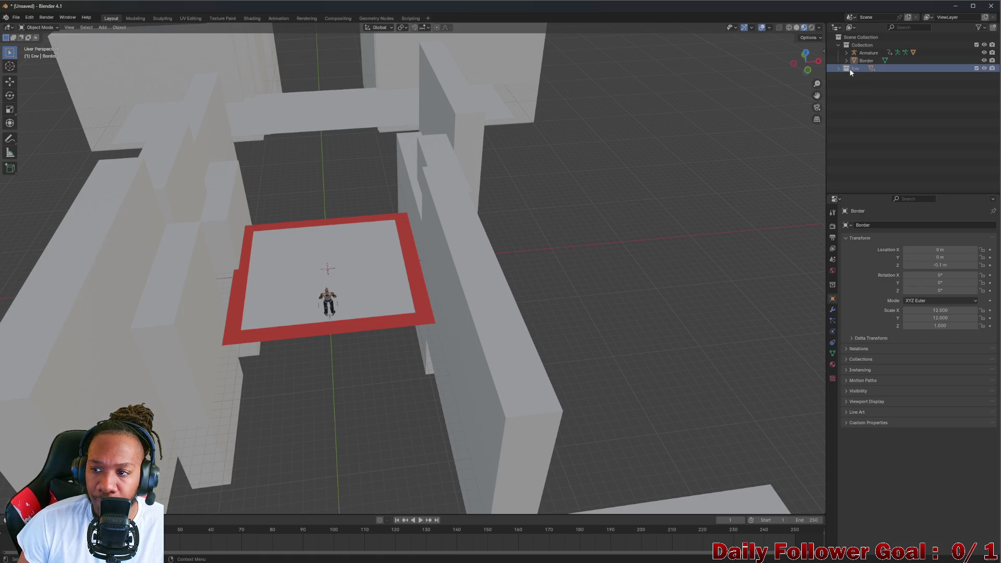
key(h)
key(alt+h)
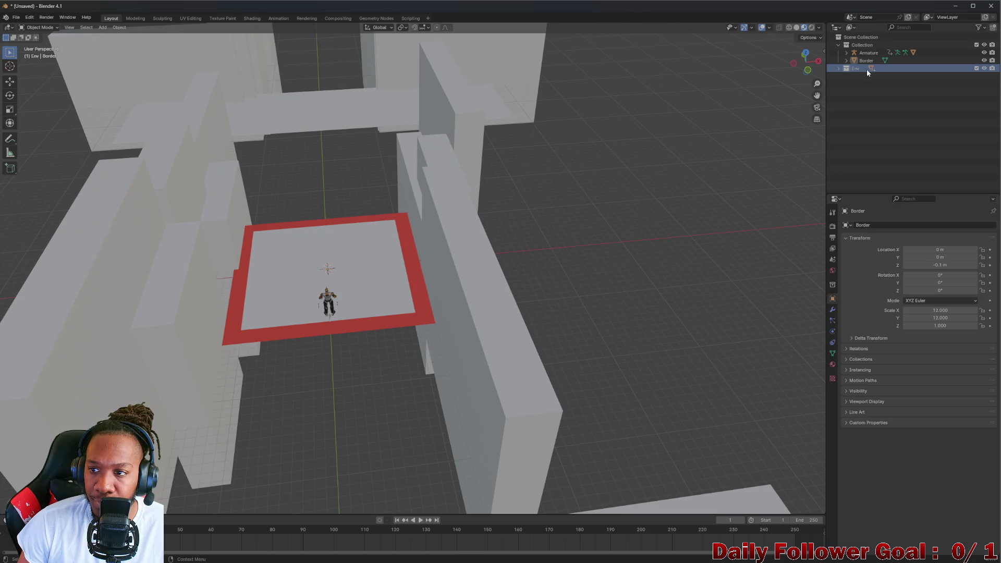
click(839, 69)
click(840, 69)
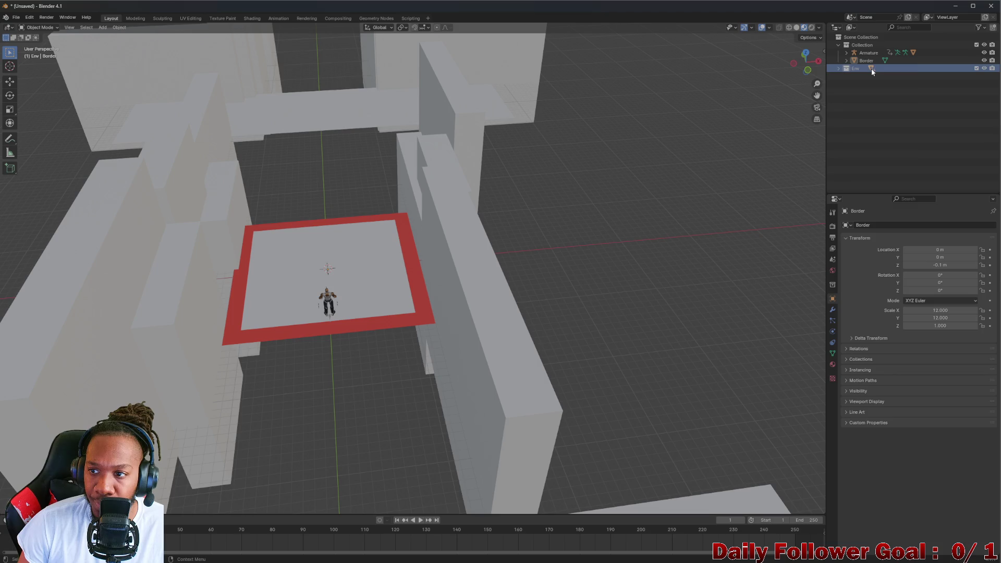
key(Right)
key(Left)
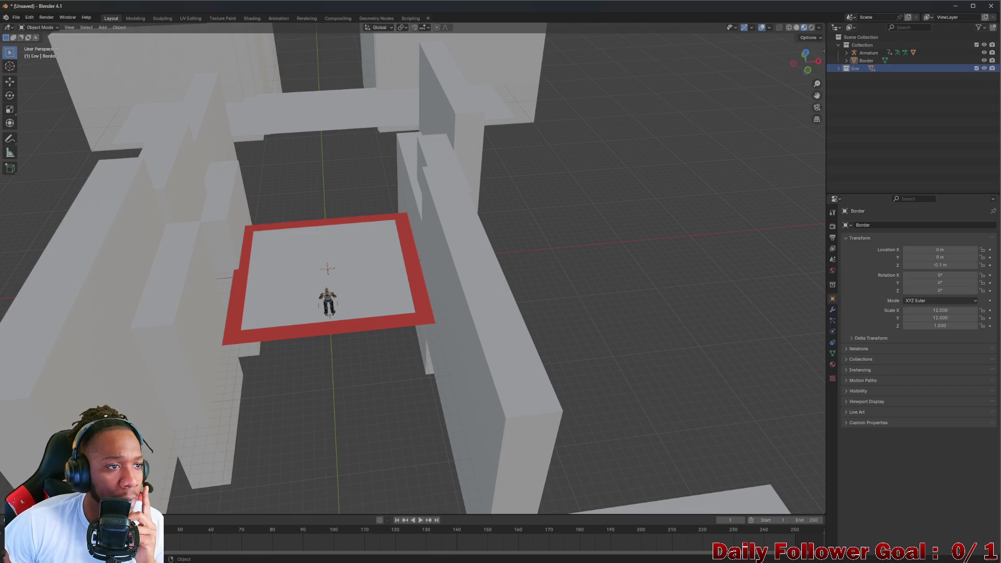
click(16, 18)
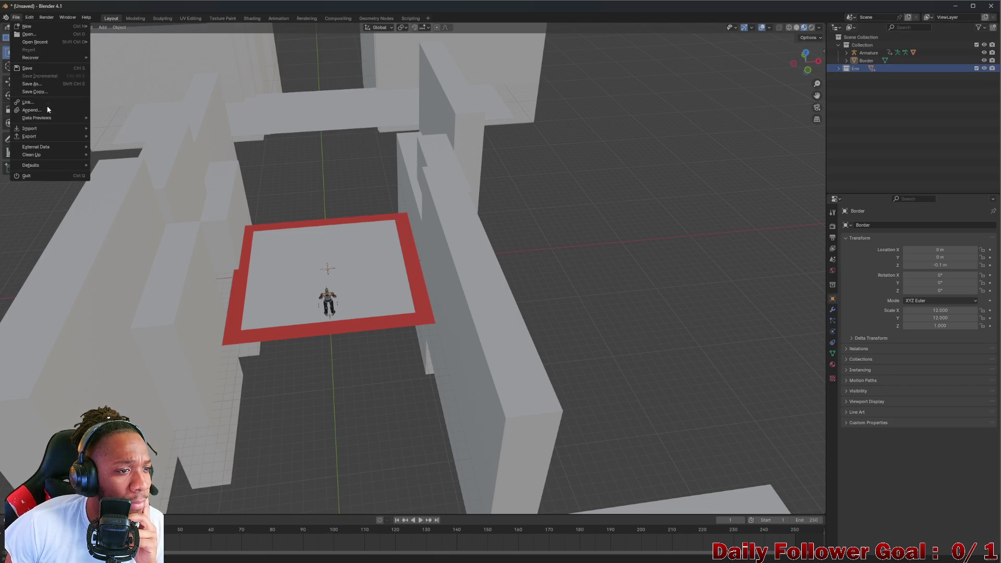
Open the FBX (.fbx) export window and move it to the left edge of the screen
mouse_move(34, 130)
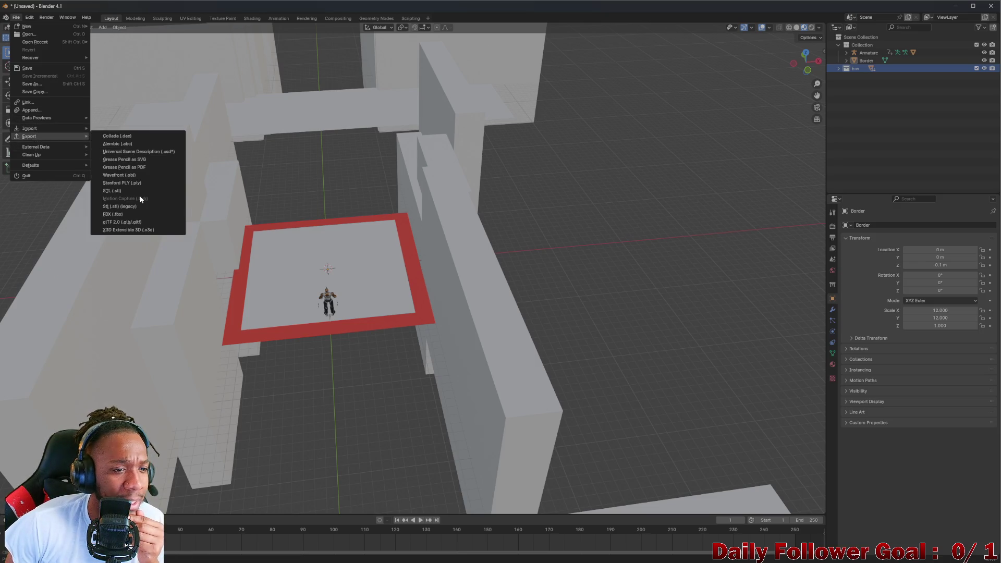
click(131, 214)
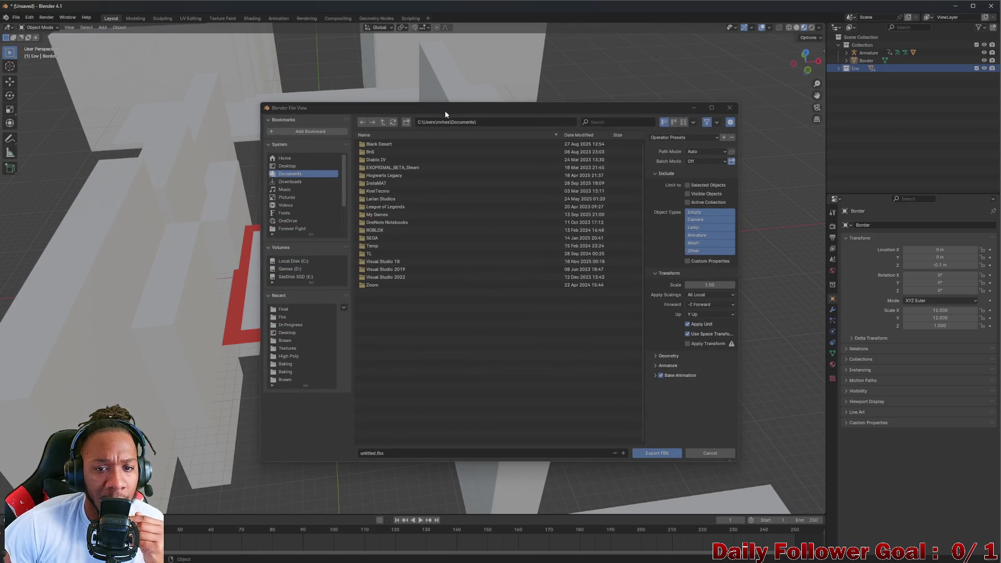
drag(446, 111, 0, 45)
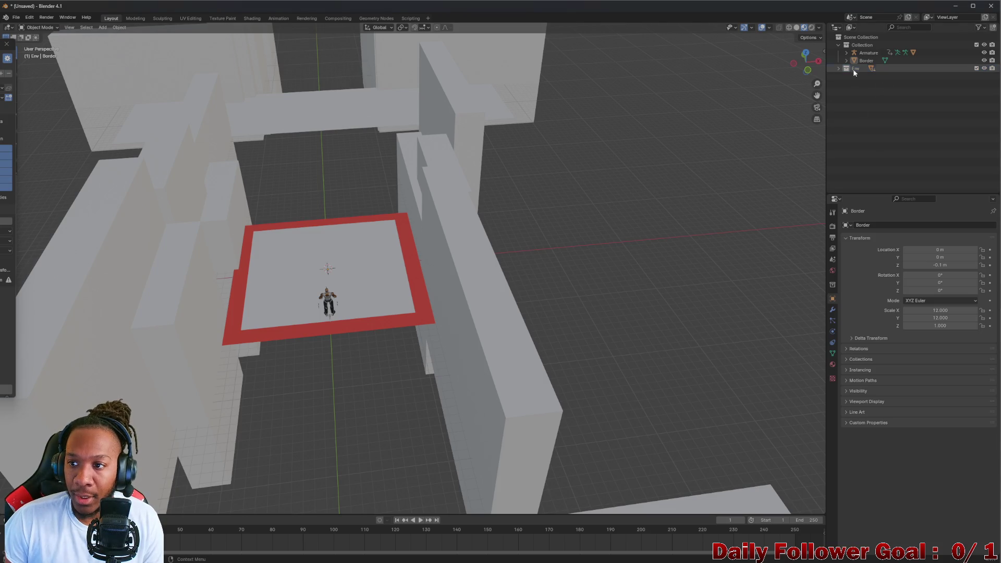
right_click(854, 72)
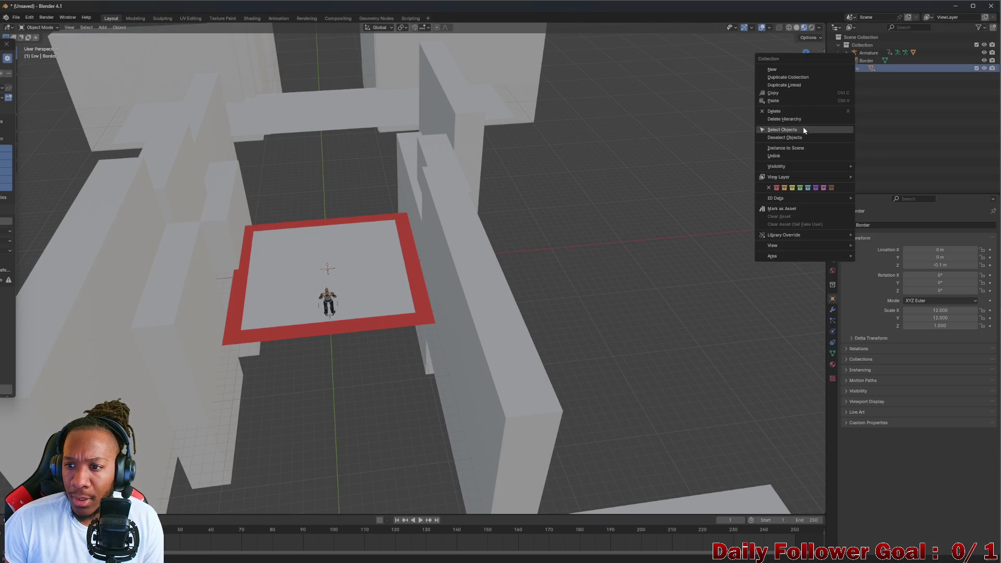
Select all objects in the Env collection, then minimize Blender to return to Unity
click(798, 130)
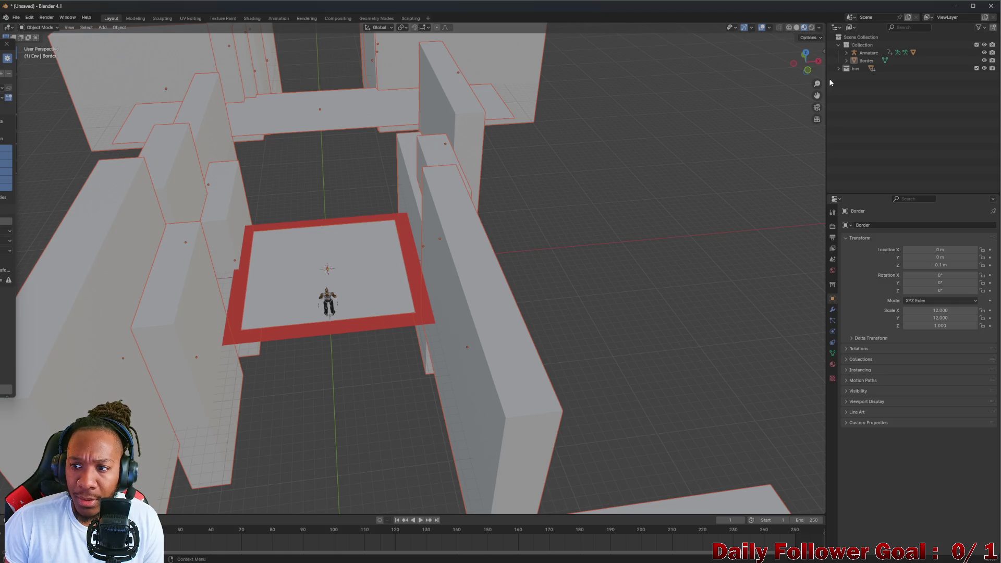
right_click(850, 69)
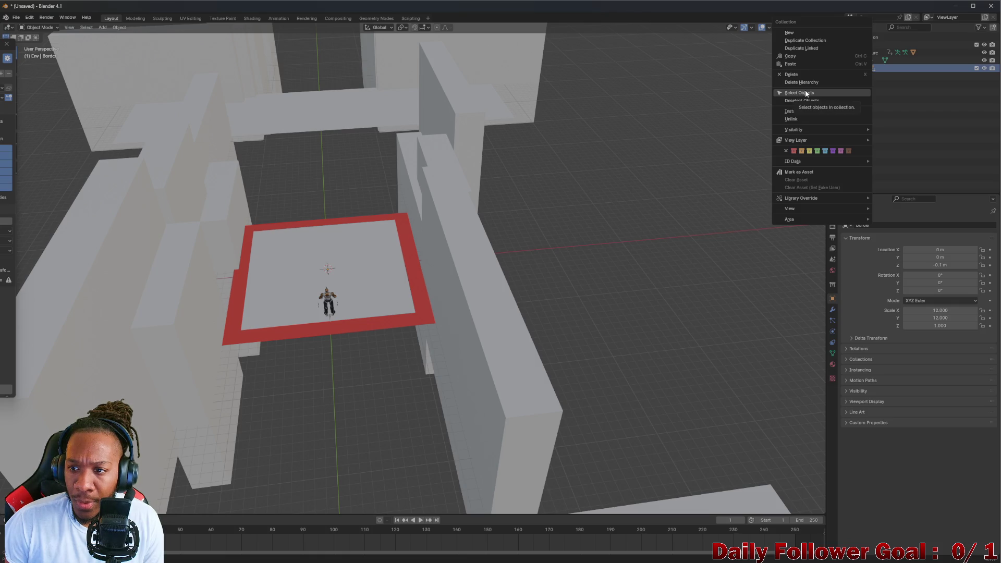
click(807, 94)
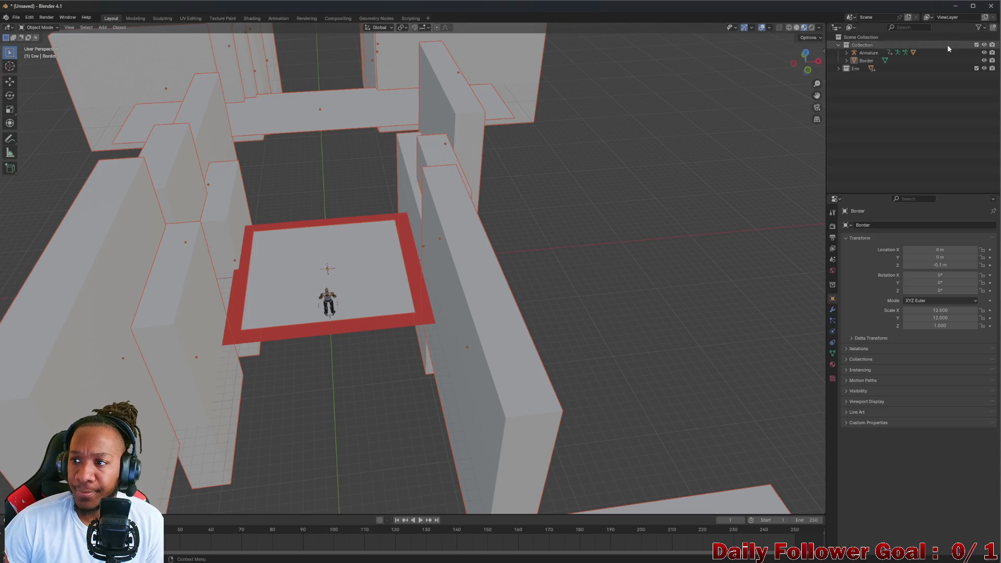
click(956, 10)
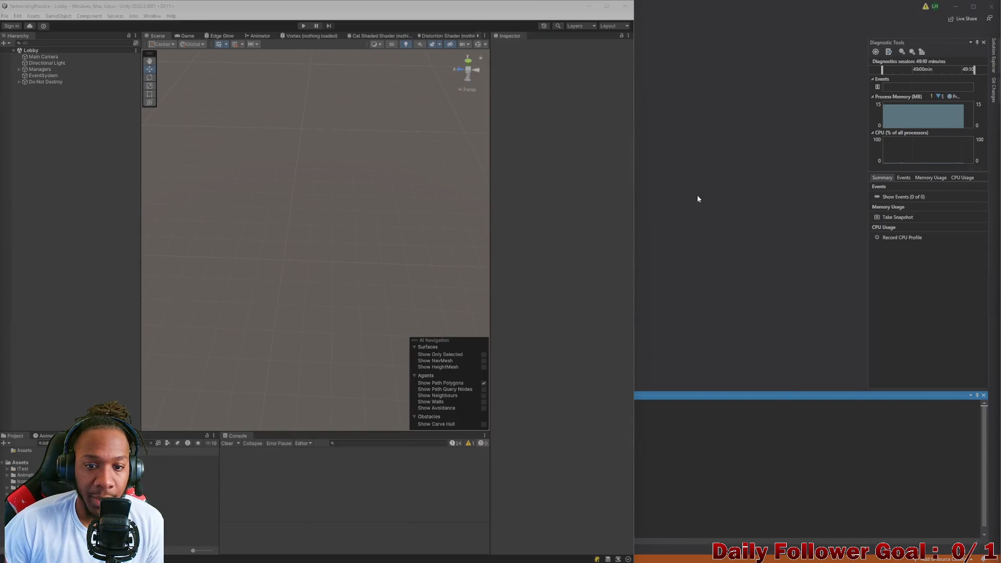
Maximize Unity and create a new Environments folder in the project assets
drag(466, 9, 650, 21)
click(29, 463)
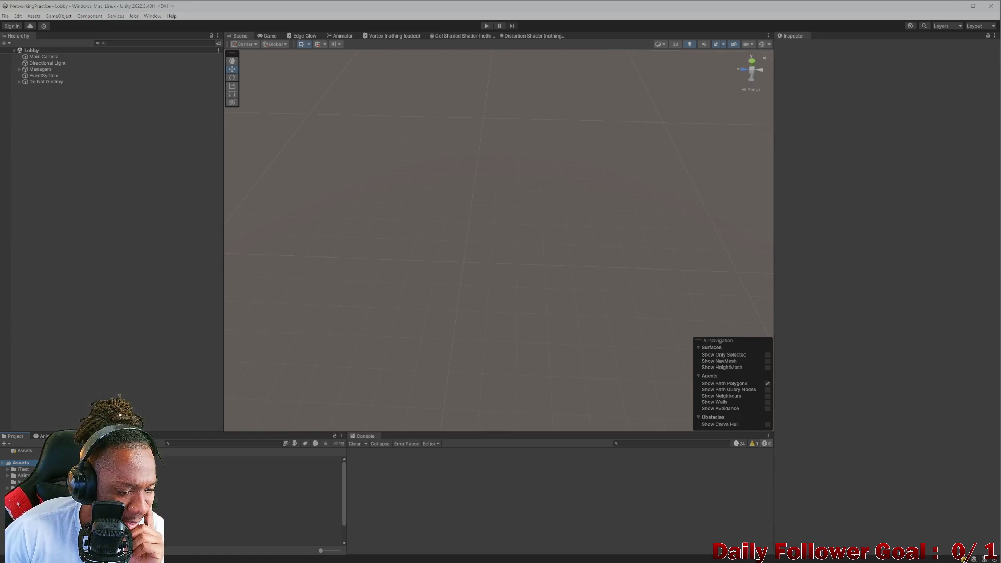
click(130, 491)
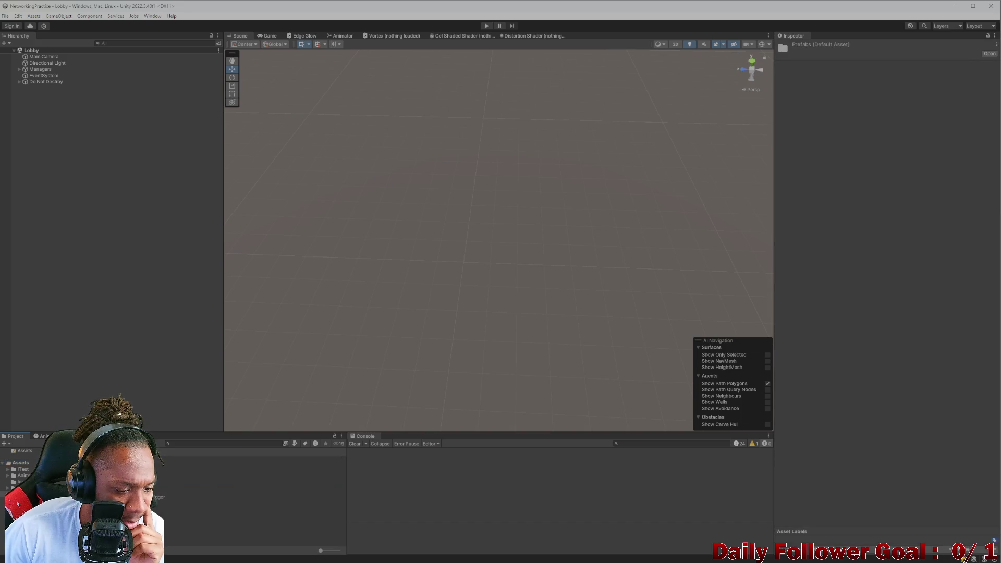
right_click(106, 527)
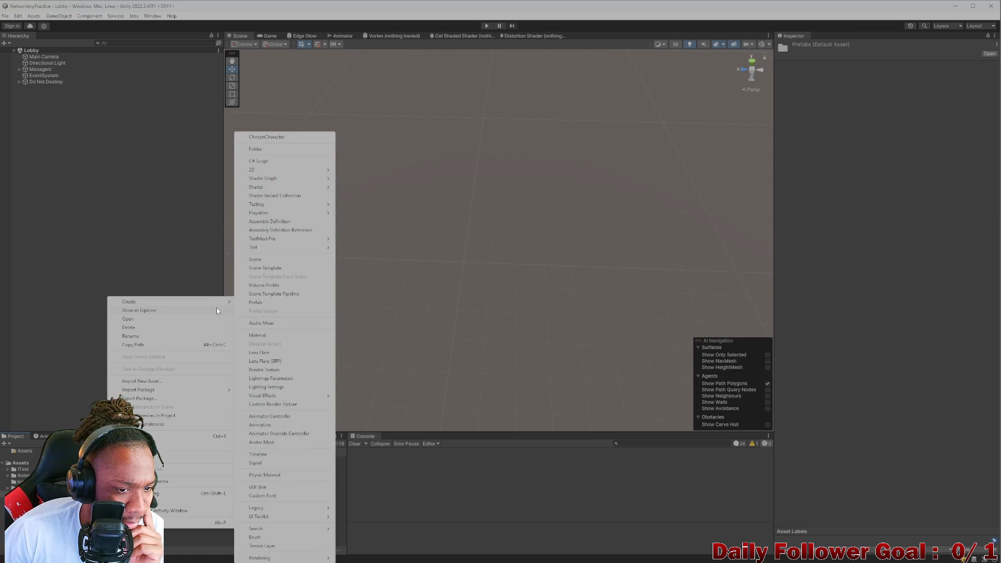
mouse_move(221, 304)
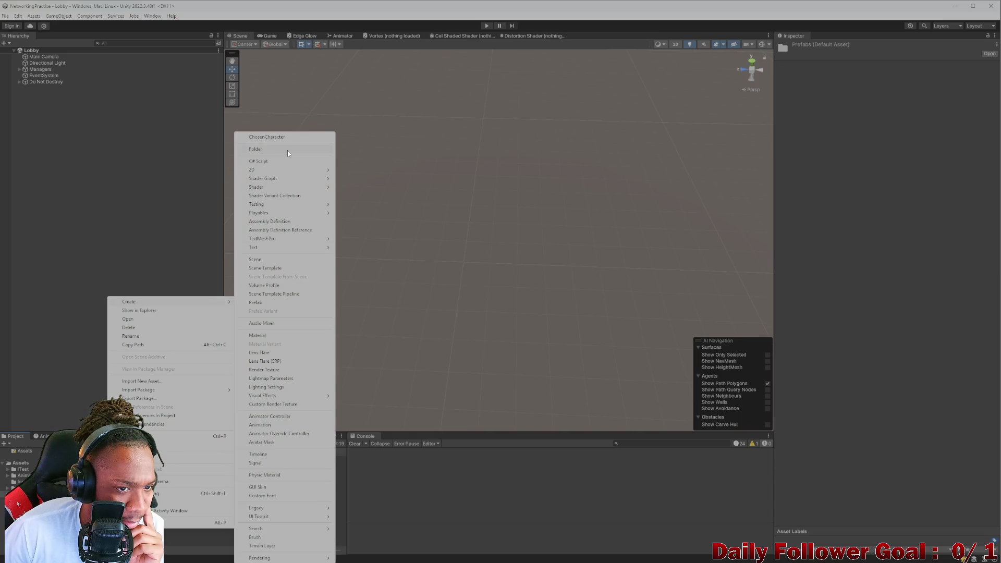
click(287, 150)
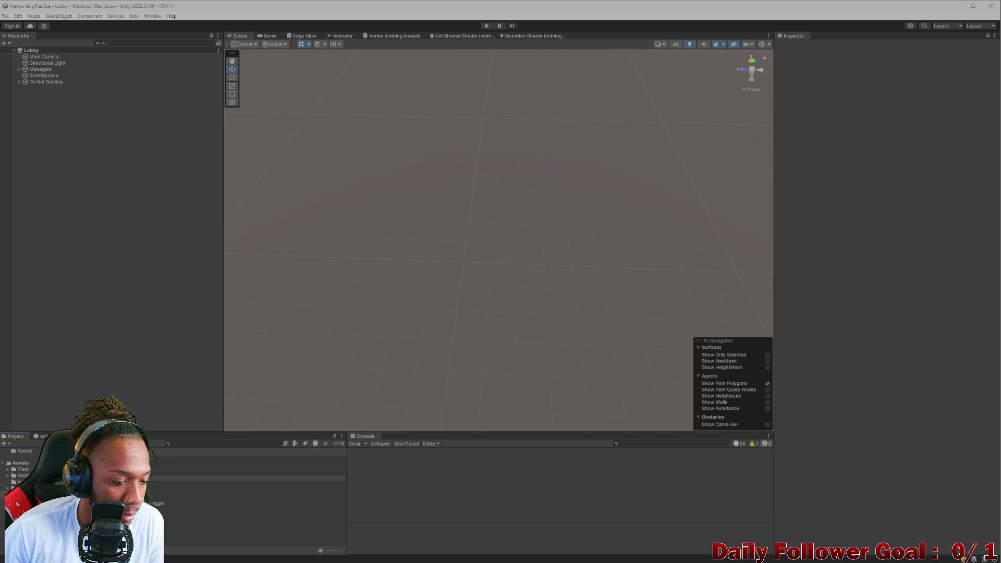
key(Return)
key(Return)
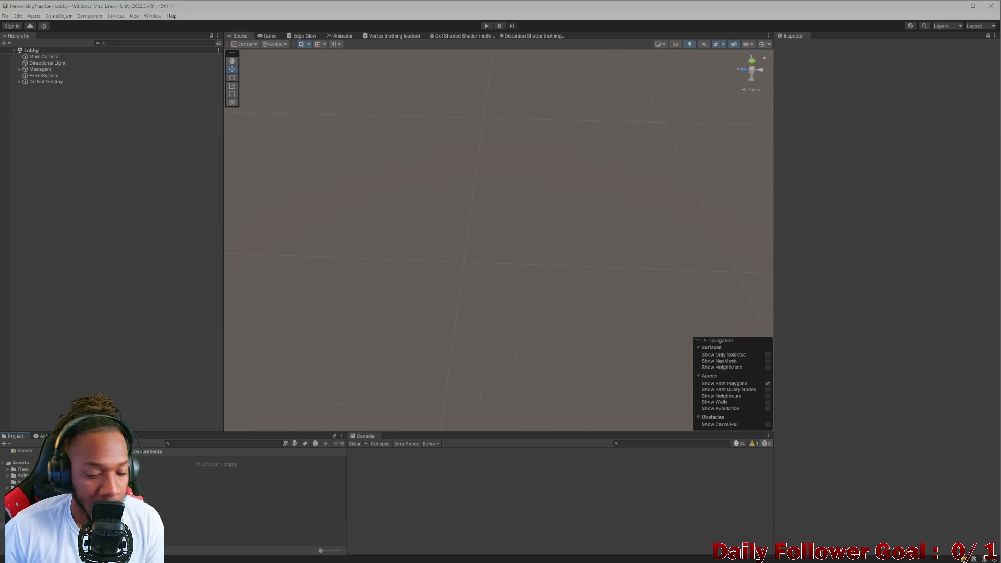
mouse_move(518, 559)
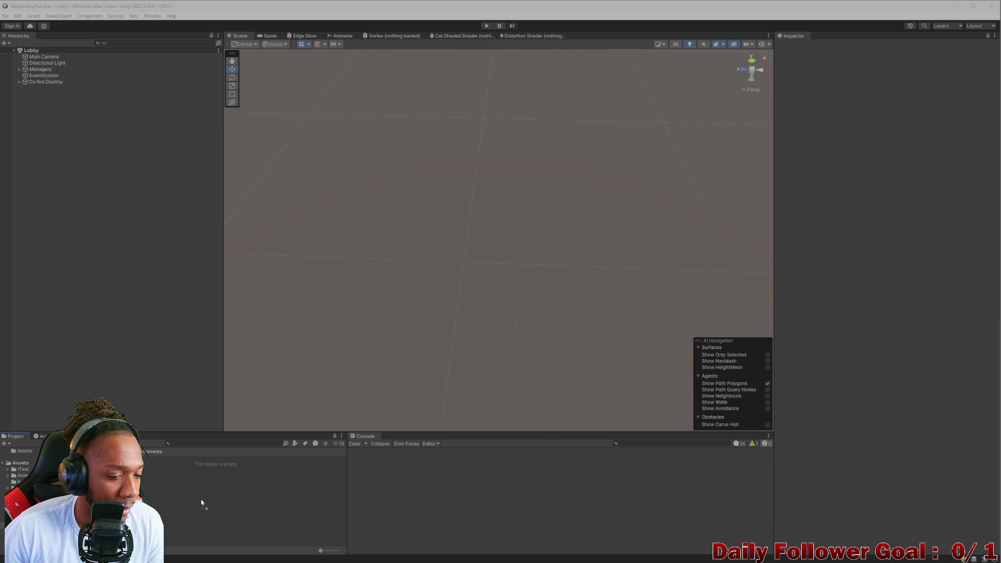
Search the project for 'com' and open CombatScene
click(184, 444)
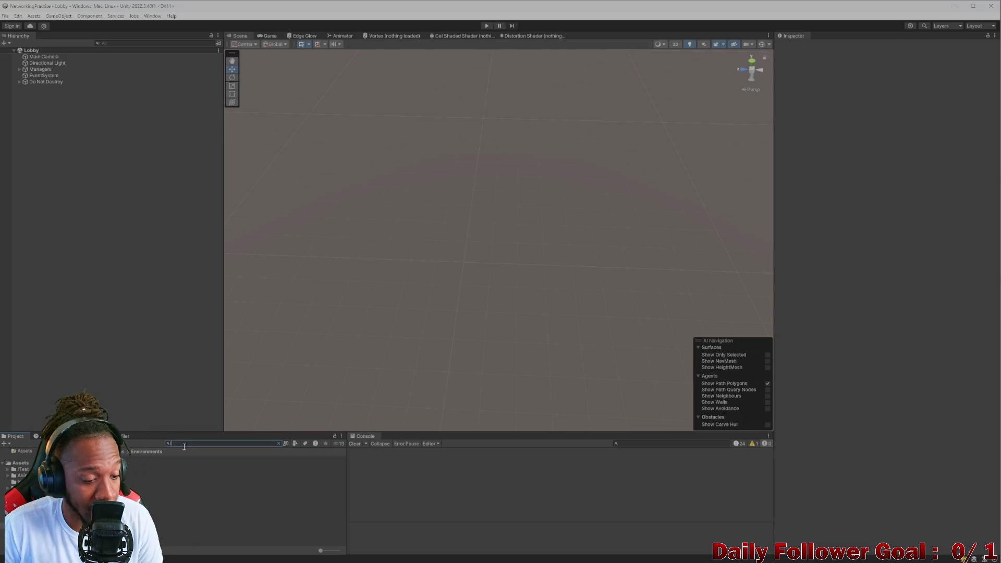
text(com)
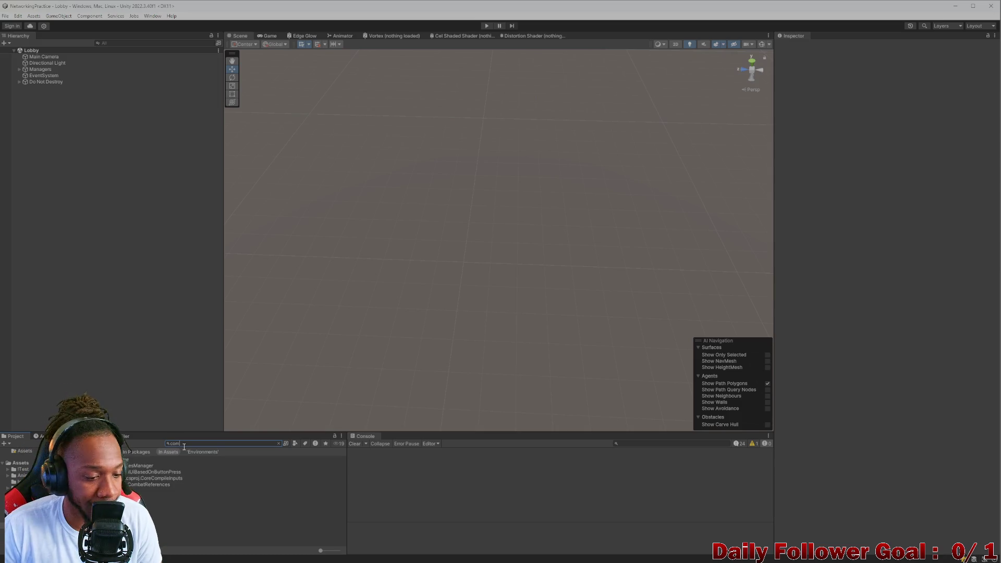
double_click(137, 459)
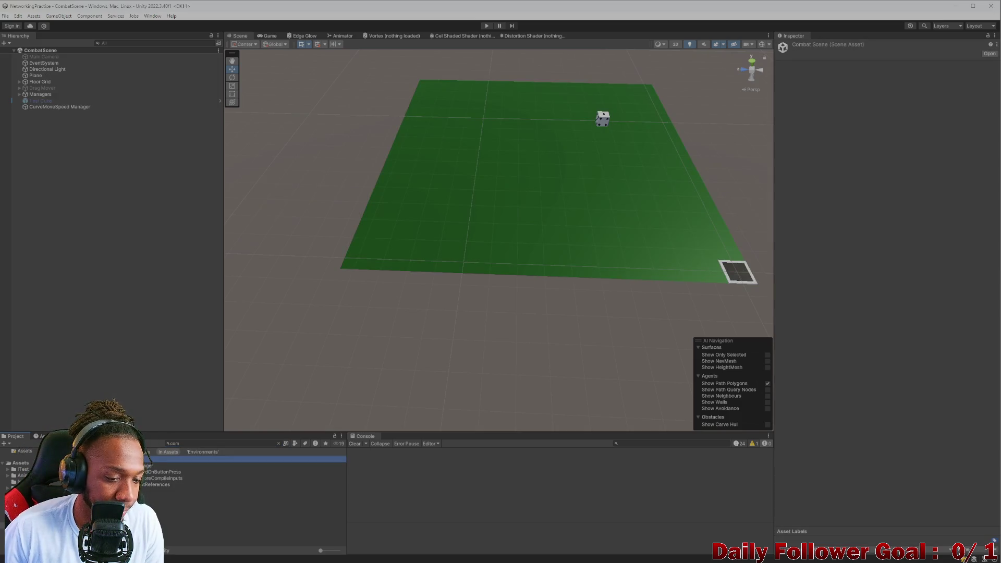
Drag the greyboxEnv prefab from the Environments folder into CombatScene and frame it
drag(433, 198, 261, 195)
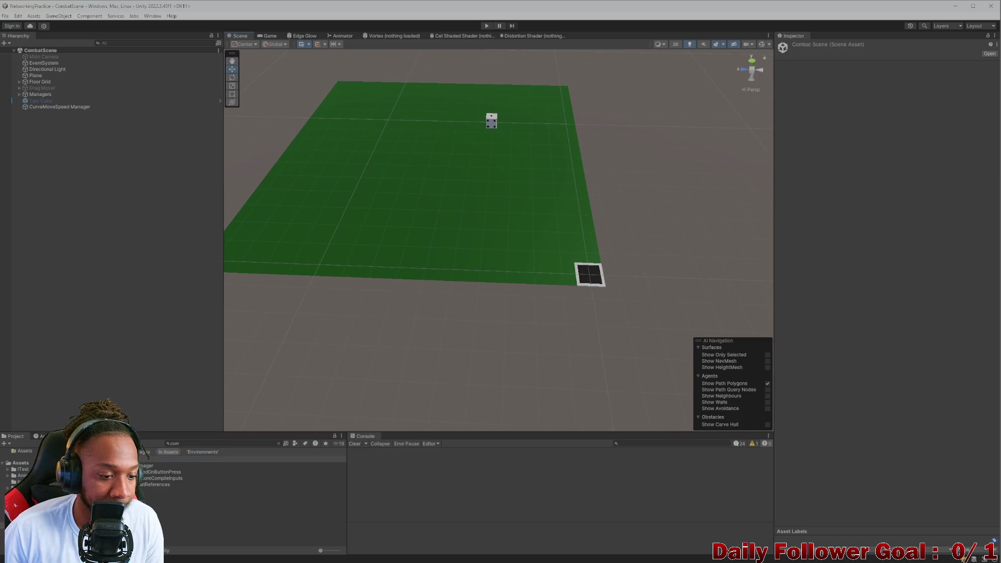
click(226, 449)
click(277, 443)
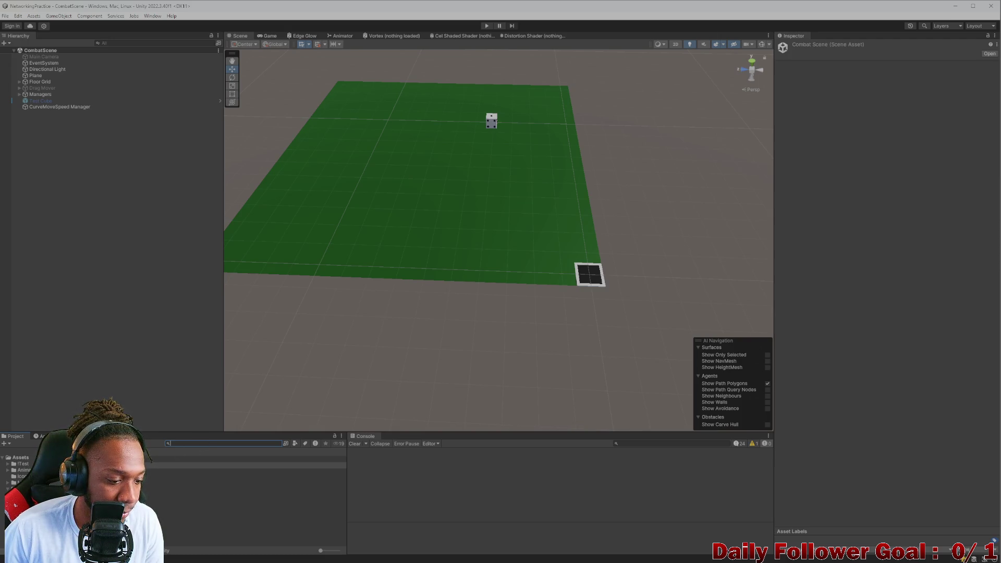
click(23, 472)
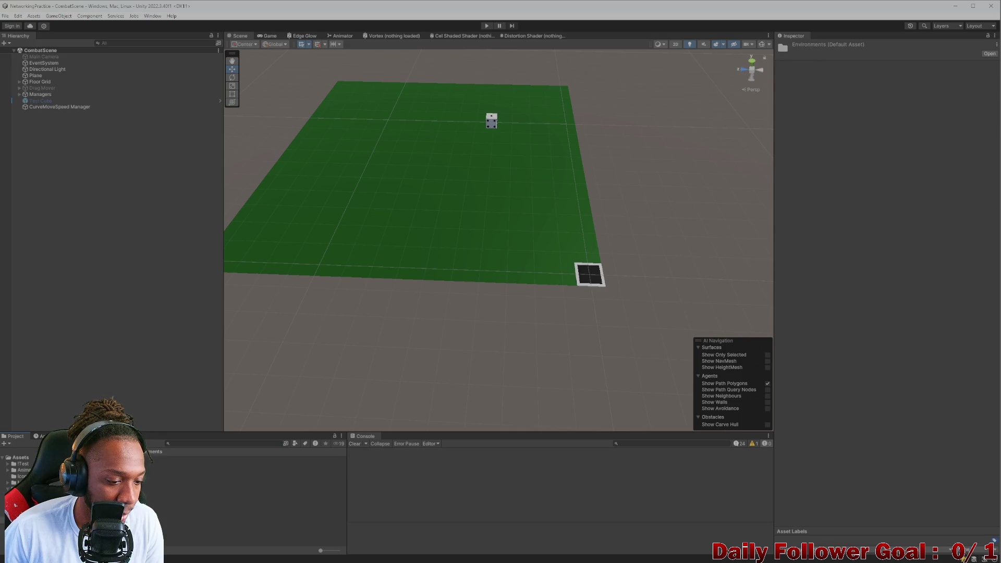
drag(172, 459, 442, 203)
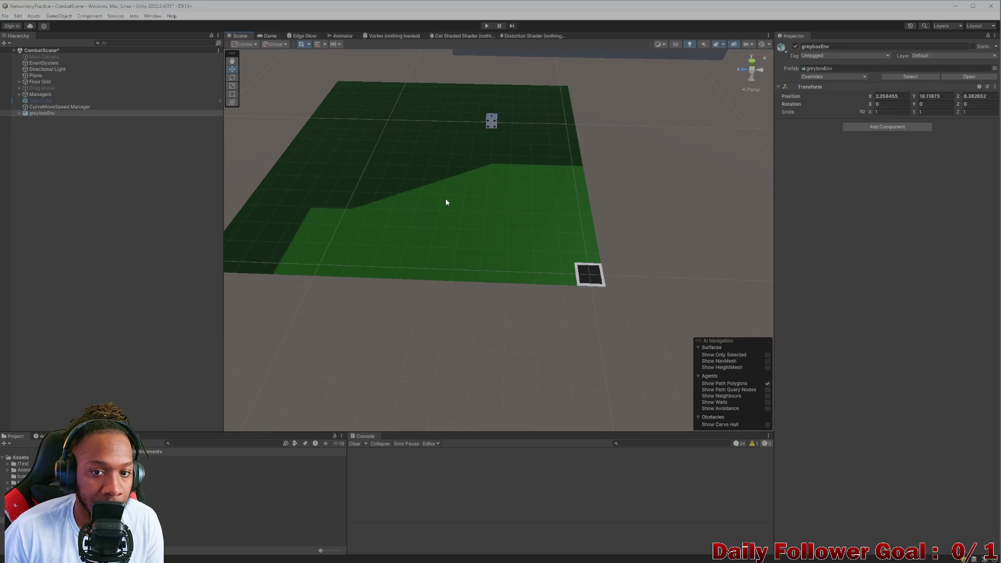
key(f)
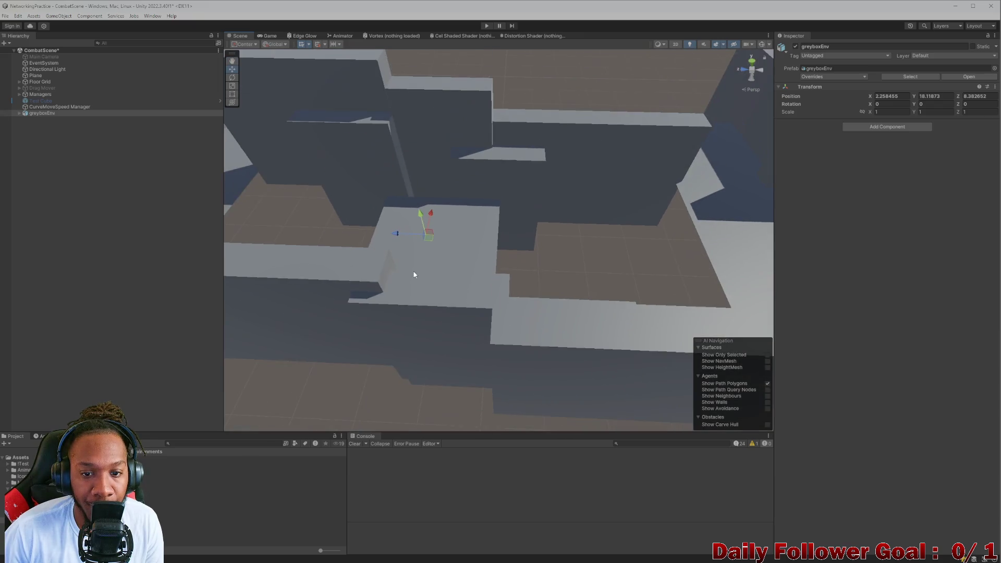
scroll(down, 3)
scroll(up, 3)
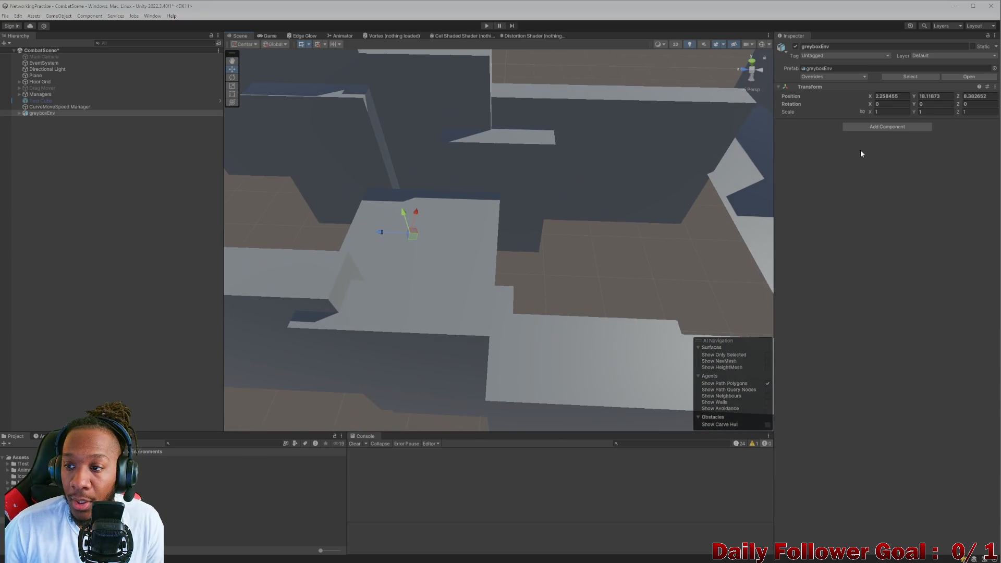
Set greyboxEnv's Position X and Y to 0 and start editing its Y rotation
click(909, 96)
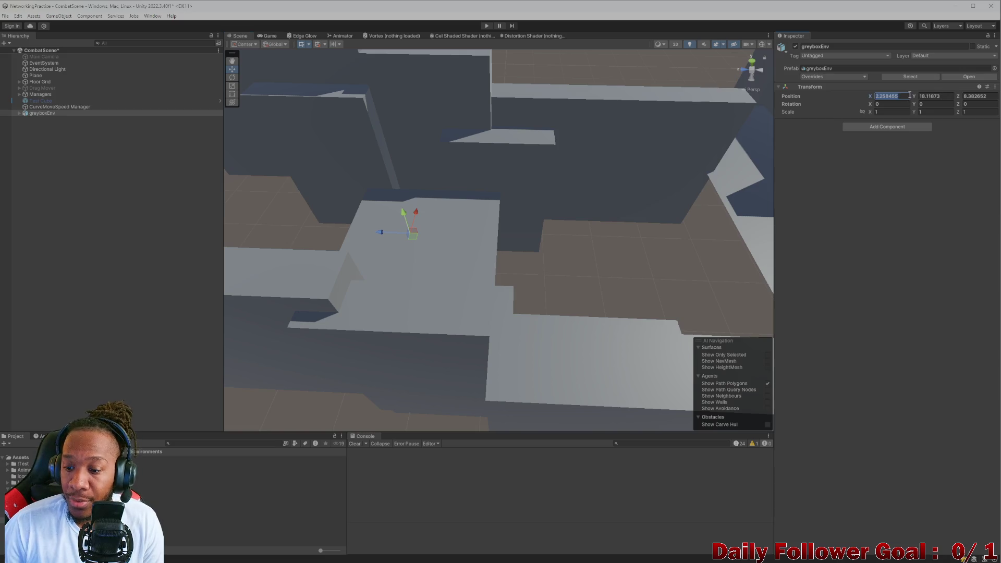
text(0)
click(932, 96)
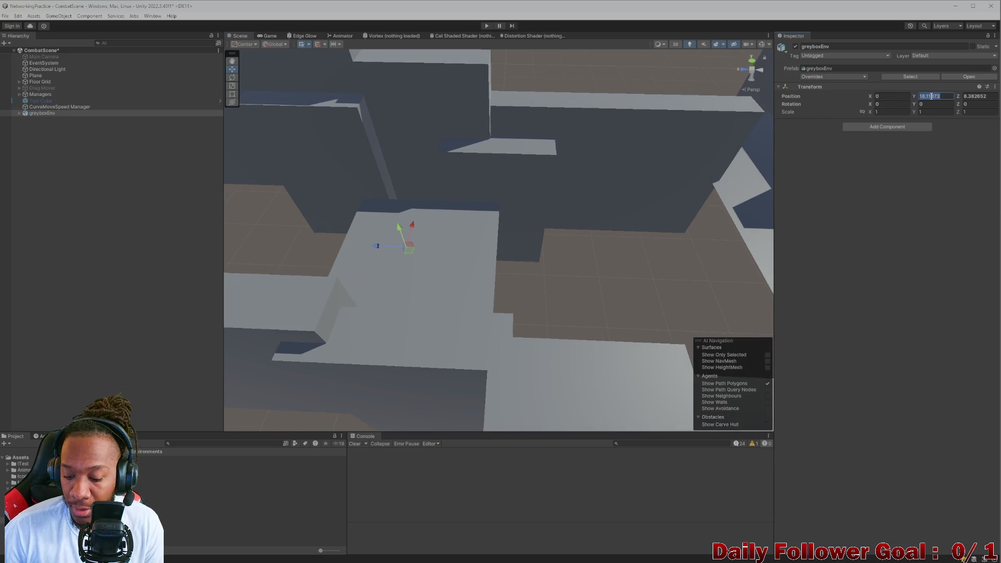
text(0)
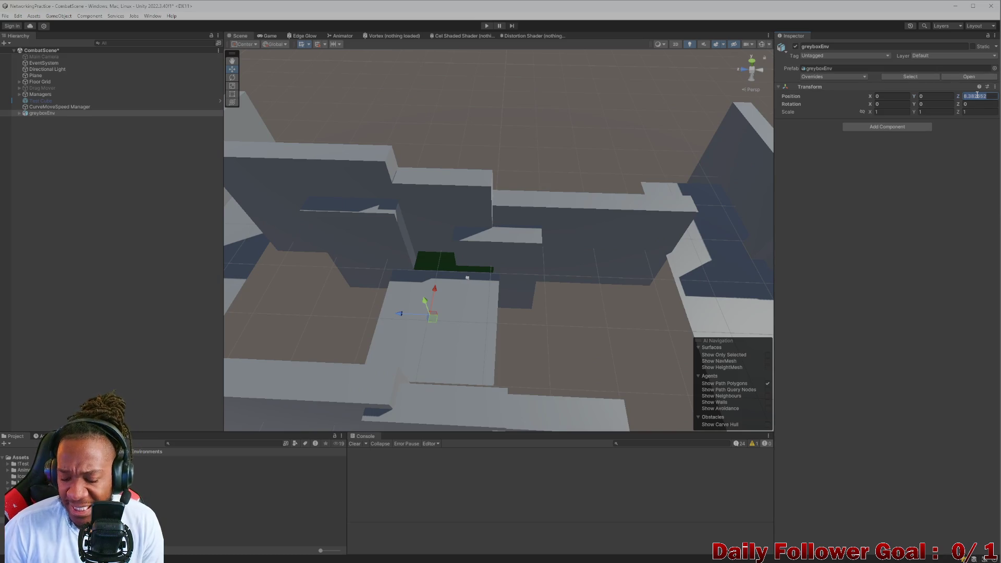
text(0)
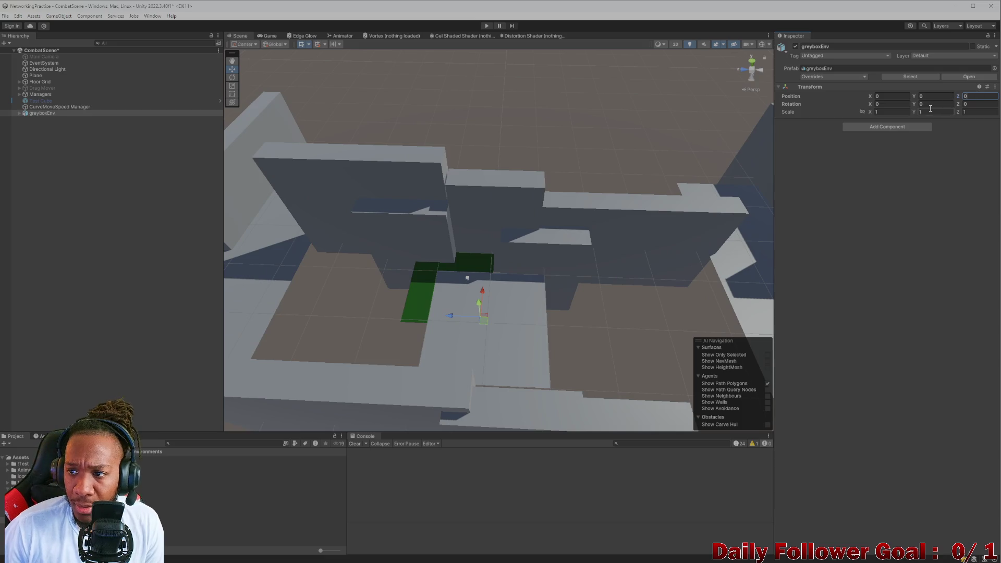
drag(913, 109, 65, 279)
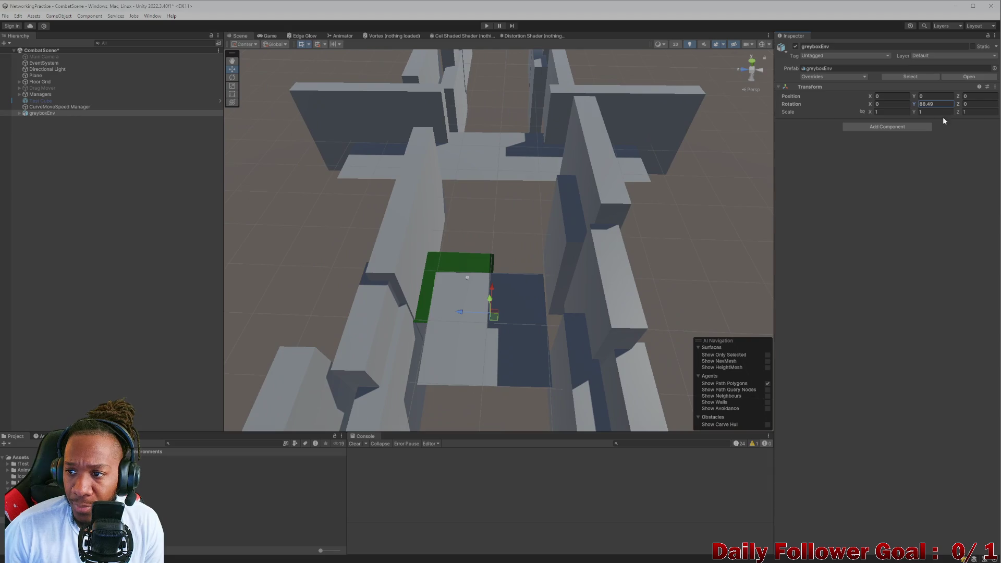
Set greyboxEnv's Rotation Y to 90 and inspect the platform from several angles
text(90)
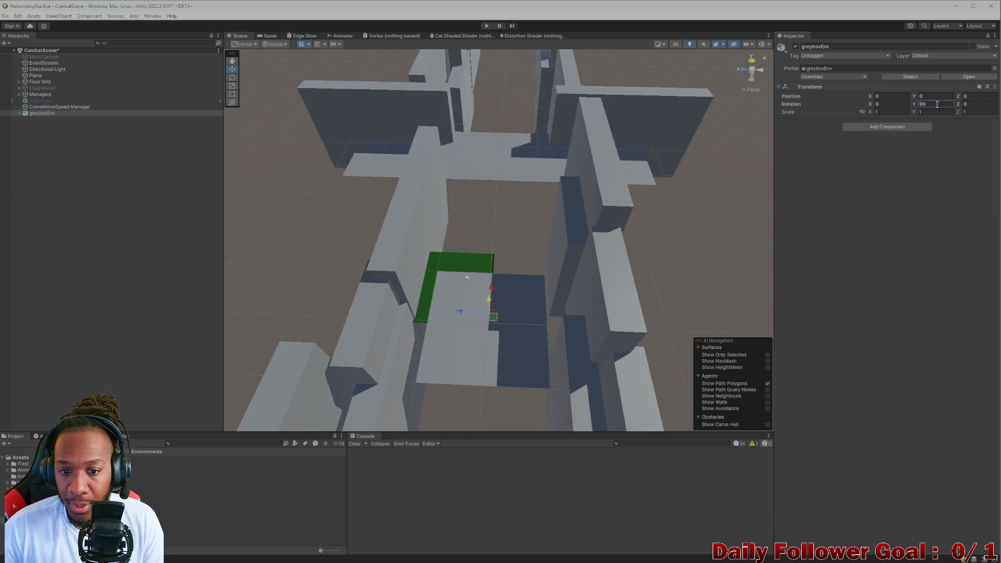
drag(455, 275, 261, 60)
click(267, 36)
click(240, 35)
scroll(up, 3)
drag(481, 195, 516, 143)
drag(515, 143, 518, 153)
drag(518, 153, 471, 146)
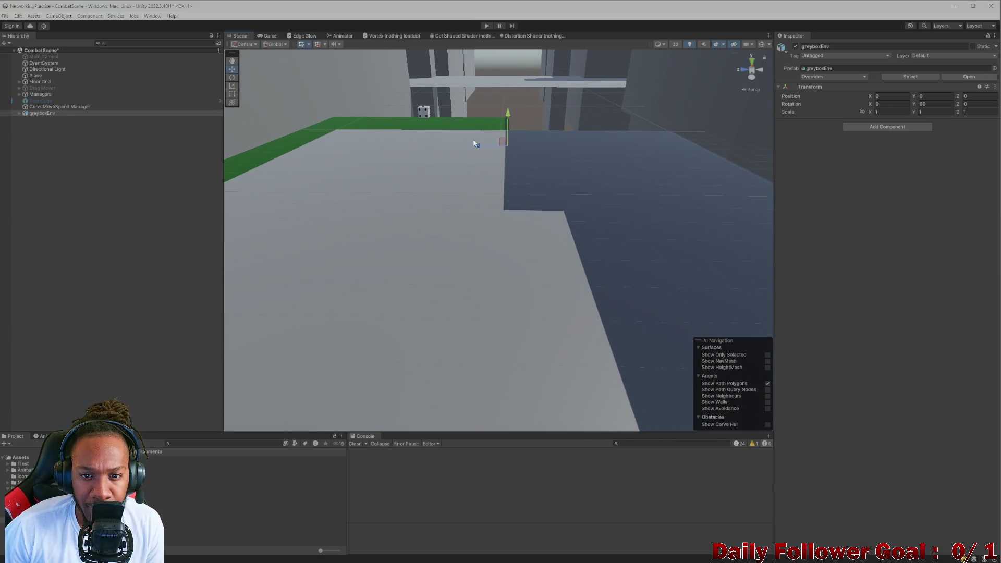
drag(513, 118, 510, 119)
drag(453, 150, 541, 230)
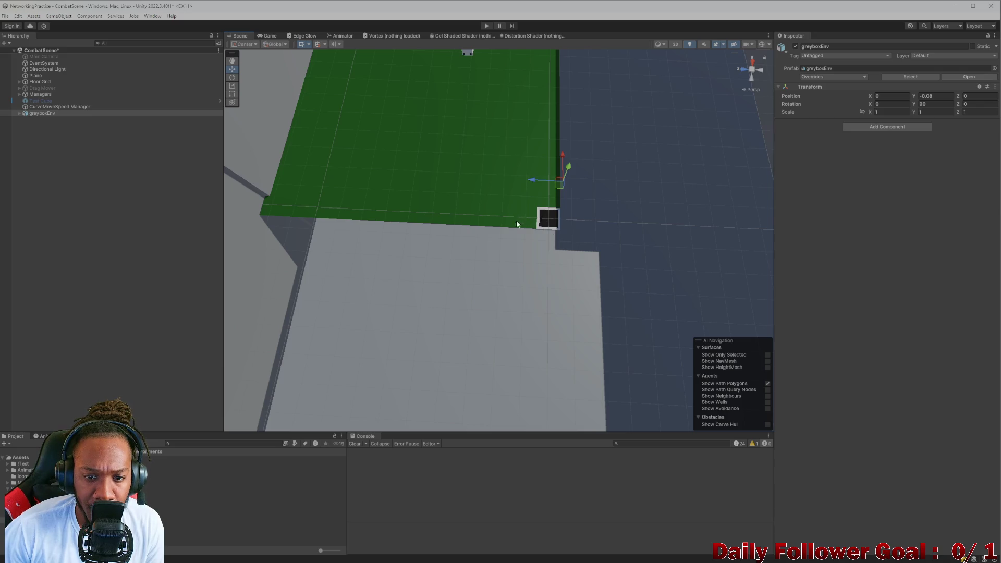
scroll(down, 3)
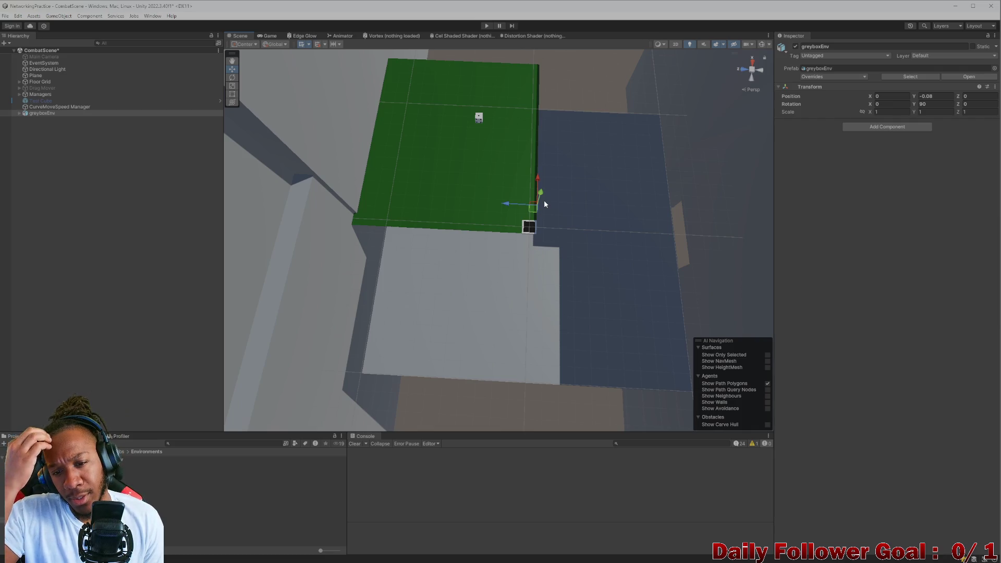
Set greyboxEnv's linked Scale X to 0.5 for a uniform half-size level
click(878, 112)
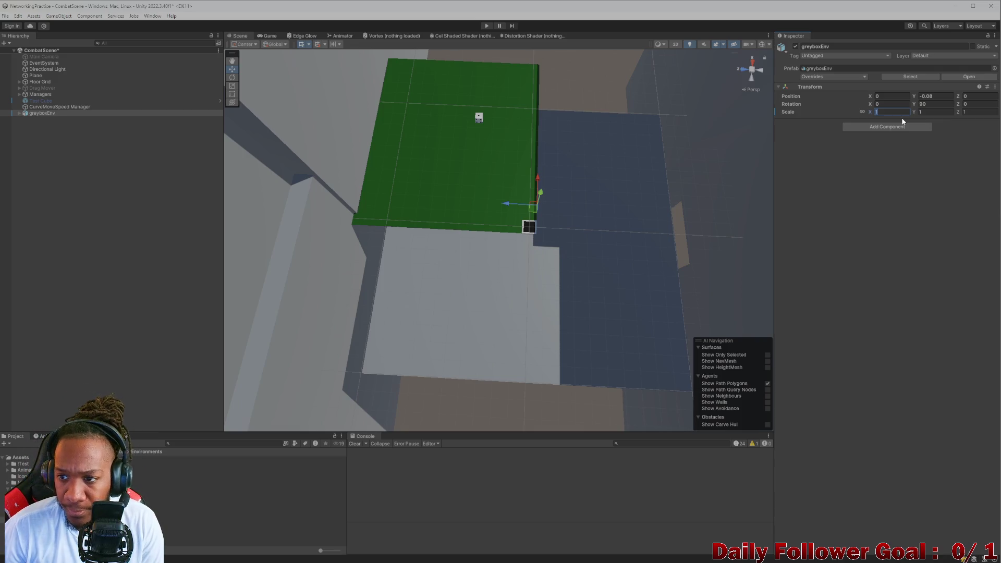
text(.5)
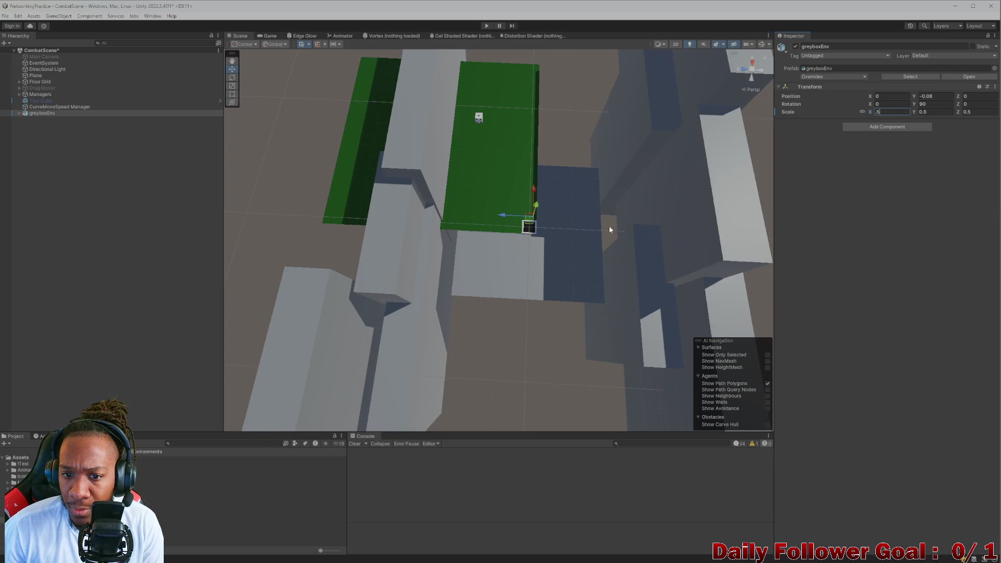
click(534, 253)
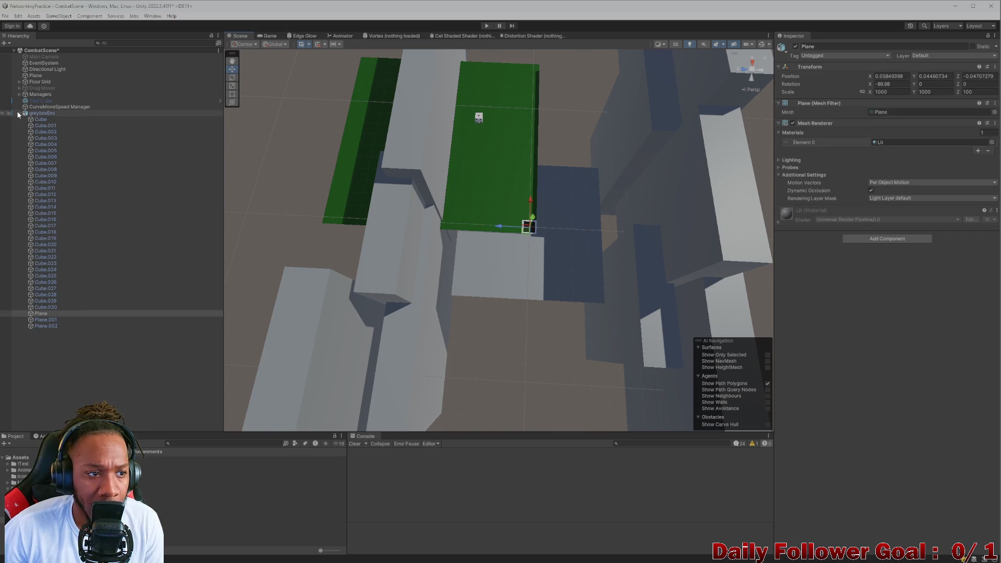
Move greyboxEnv roughly over the floor grid, setting its Y position to 0
click(31, 114)
drag(538, 221, 470, 156)
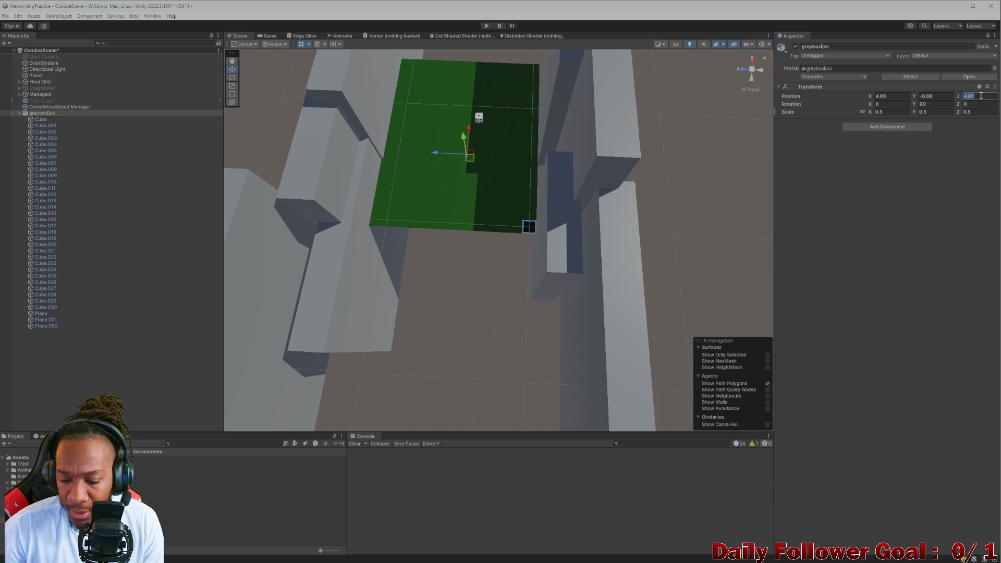
text(5)
click(933, 96)
text(0)
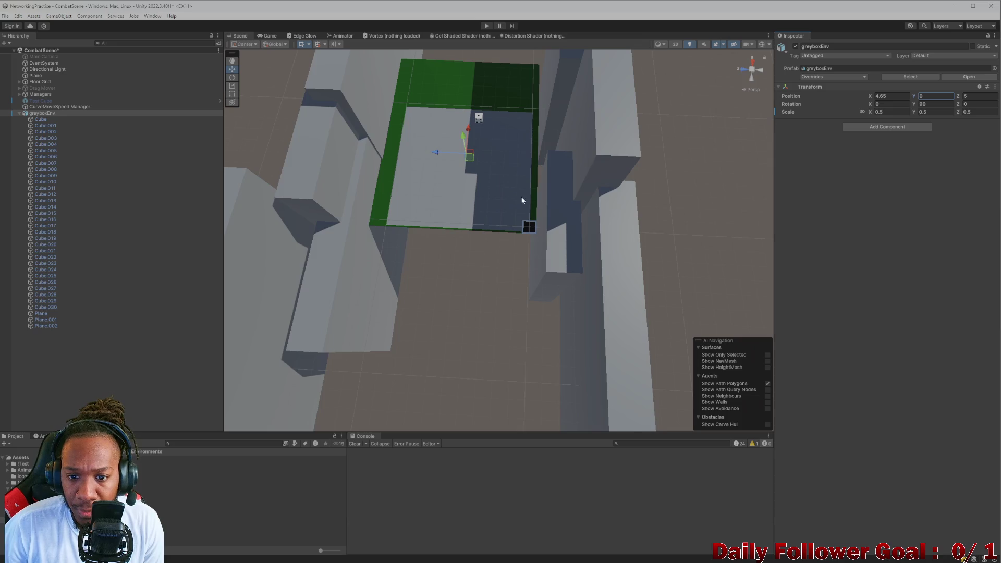
scroll(down, 3)
click(891, 97)
text(0.)
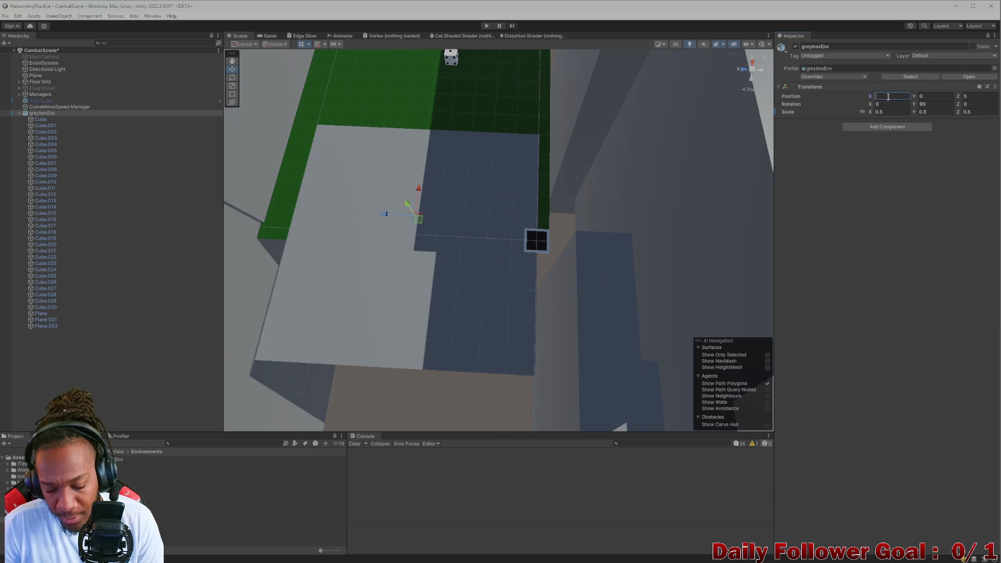
text(5)
scroll(down, 3)
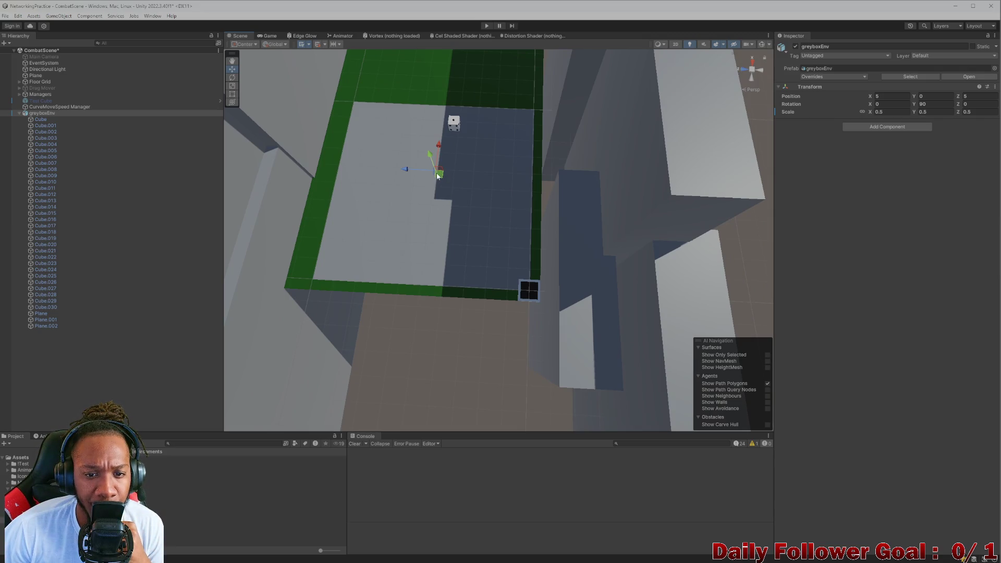
drag(440, 174, 448, 184)
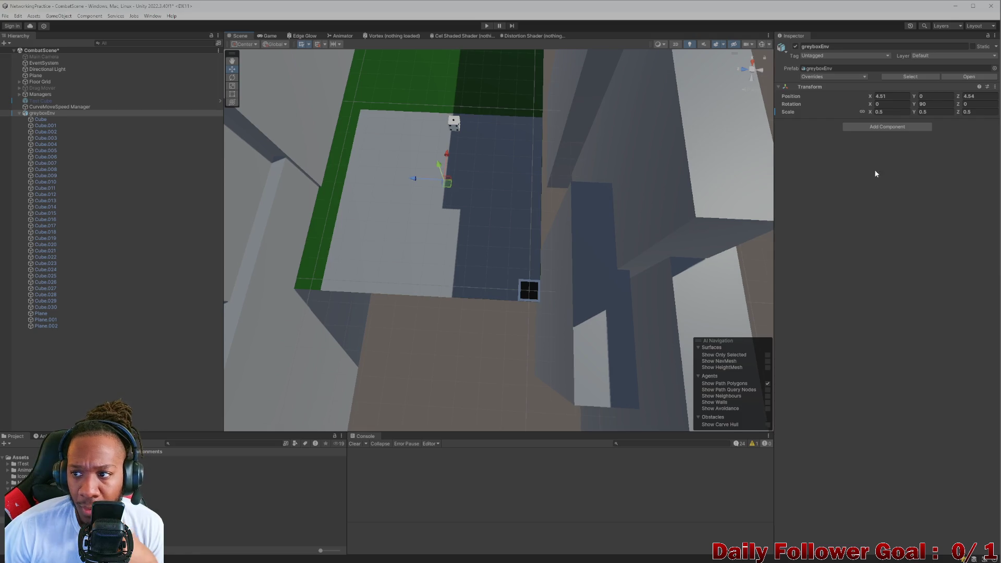
Set greyboxEnv's Position X and Z to 4.5 each
click(876, 96)
text(4.5)
click(980, 96)
text(4.5)
drag(513, 247, 428, 267)
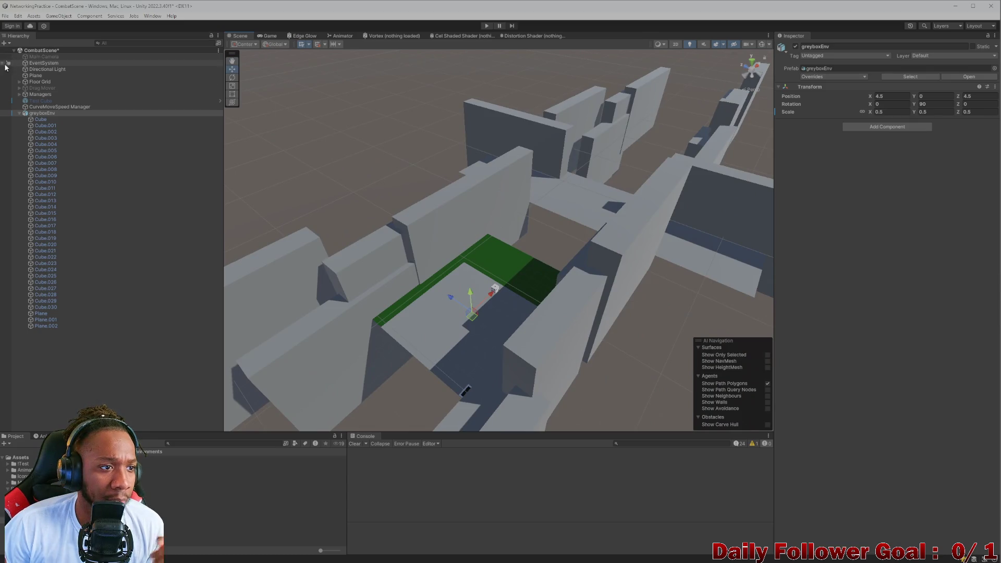
Find and open the Lobby scene, dismissing the unsaved-changes prompt
click(232, 443)
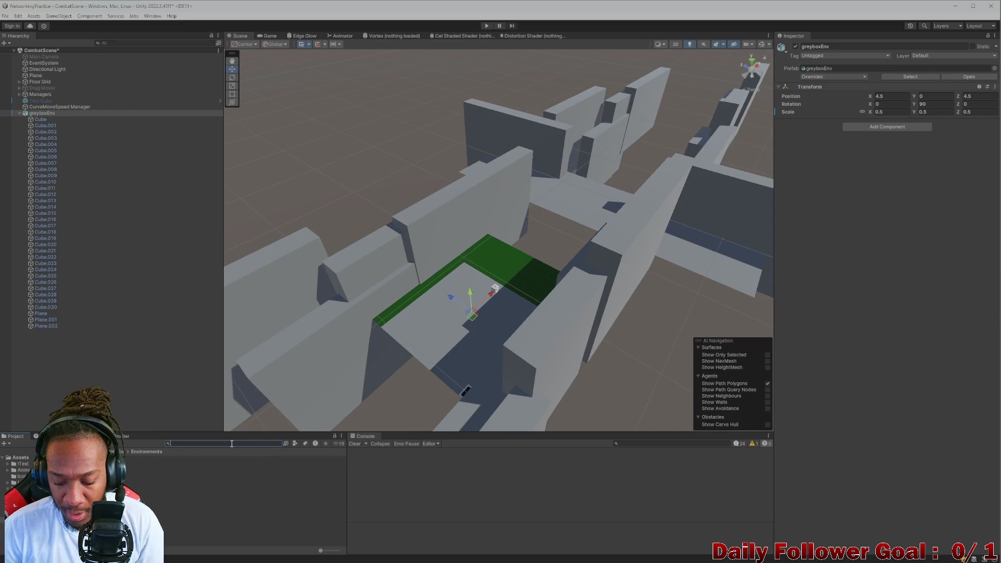
text(bb)
key(Down)
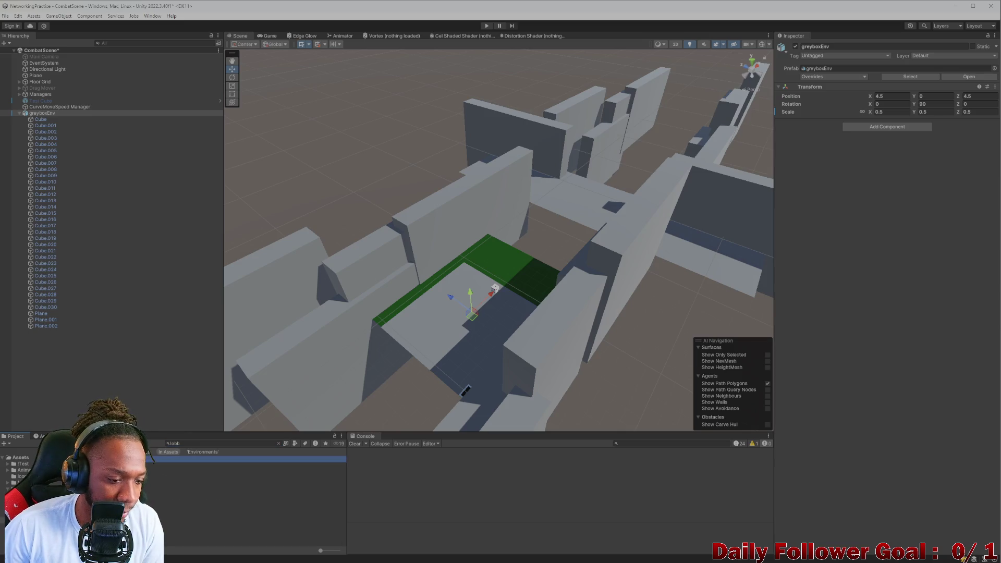
key(Return)
click(493, 305)
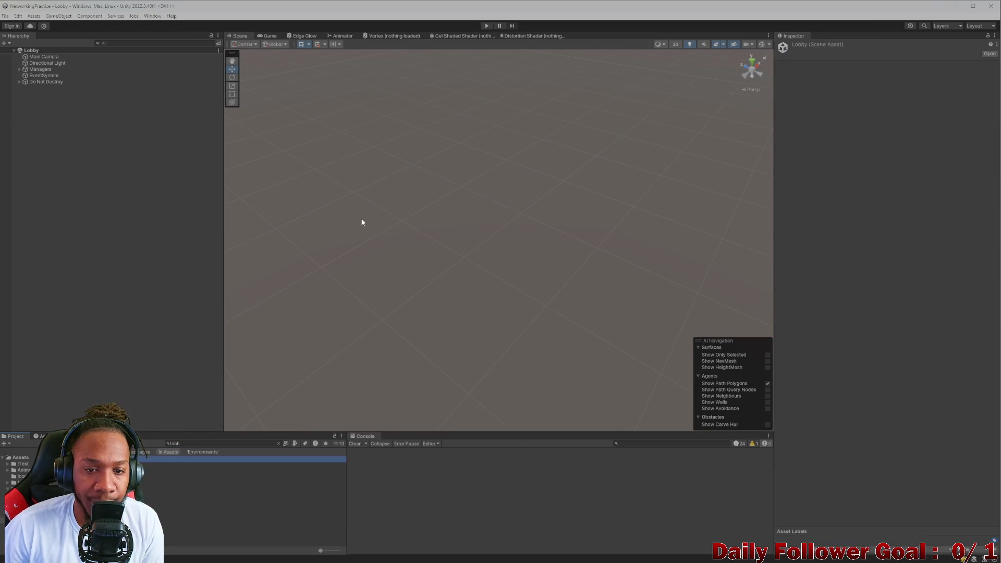
Un-maximise the Unity editor and resize it to a narrower window
click(176, 171)
drag(383, 8, 376, 23)
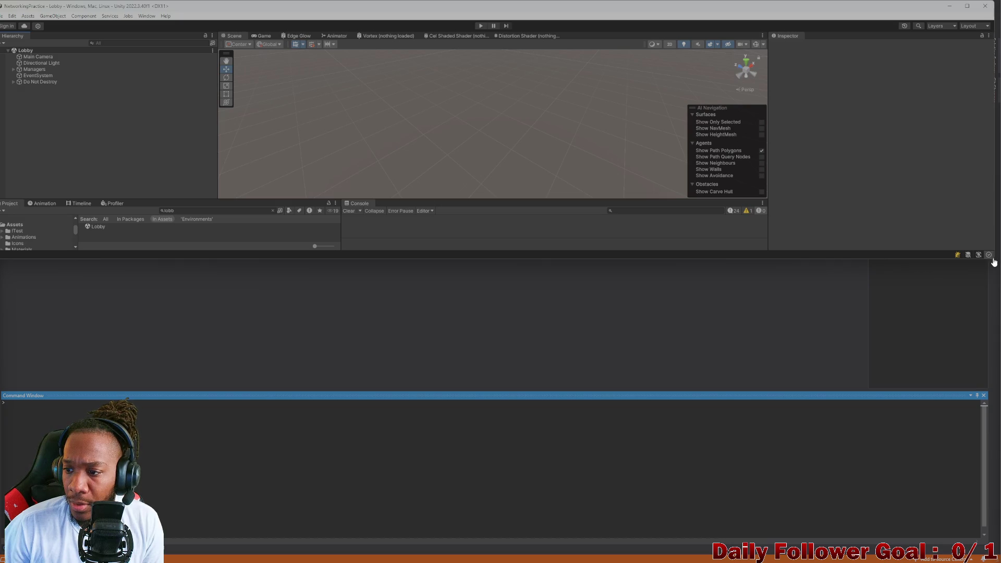
drag(992, 260, 630, 553)
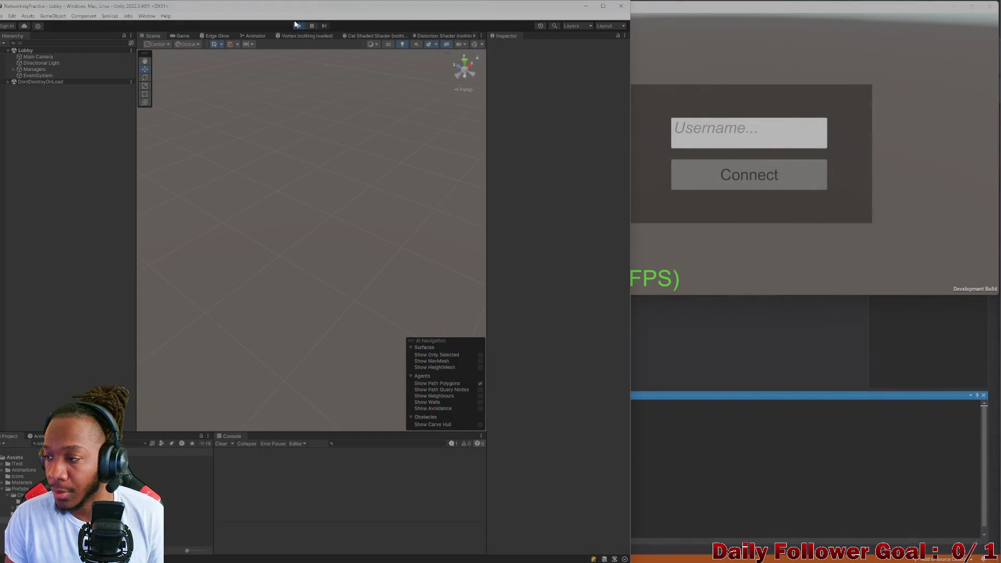
Connect the editor's player and the standalone build, entering a username, to the lobby
click(320, 255)
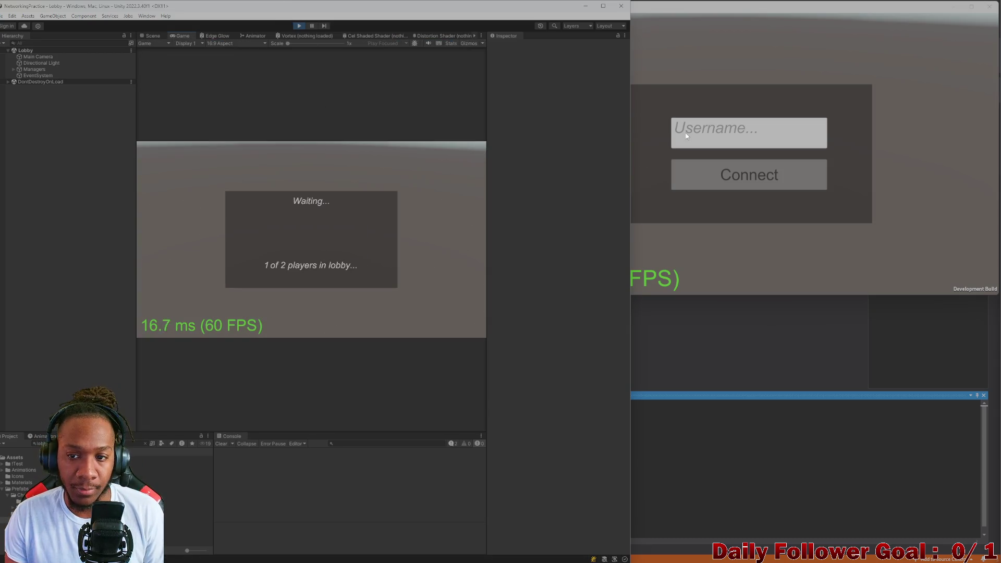
click(683, 135)
text(zxcv)
click(793, 180)
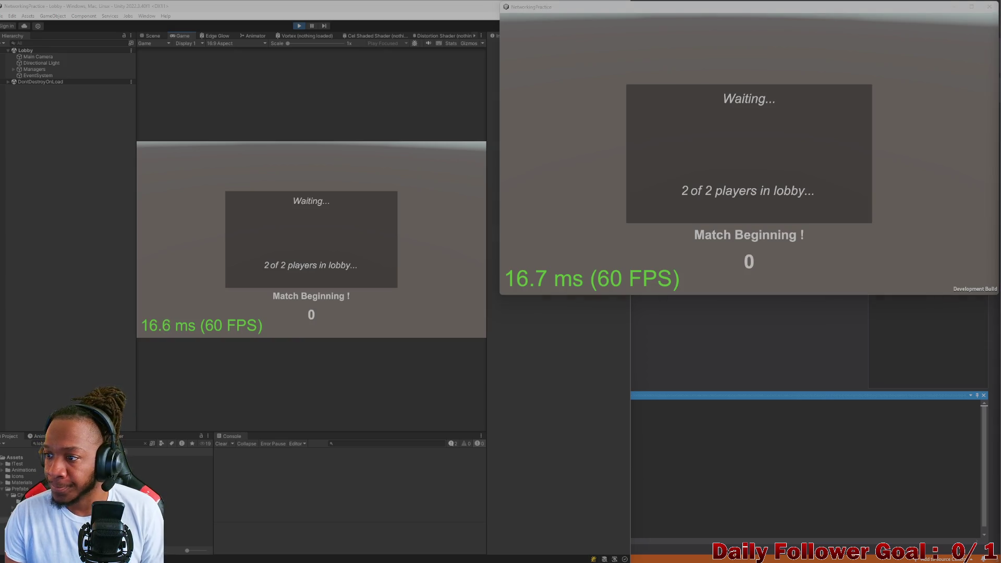
click(312, 192)
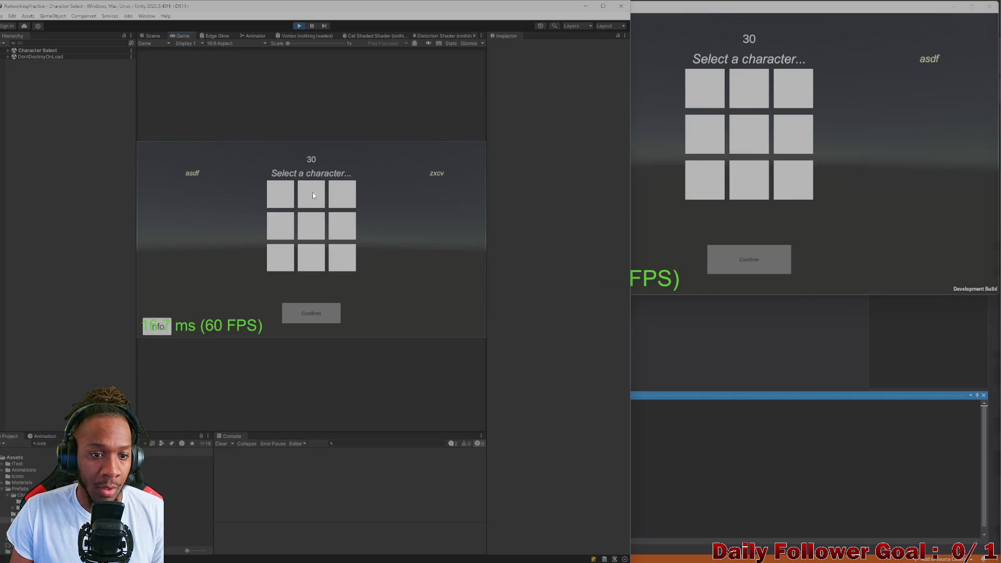
Lock in The Speedster in the editor's Game view and The Brawn in the standalone build
click(281, 194)
click(311, 313)
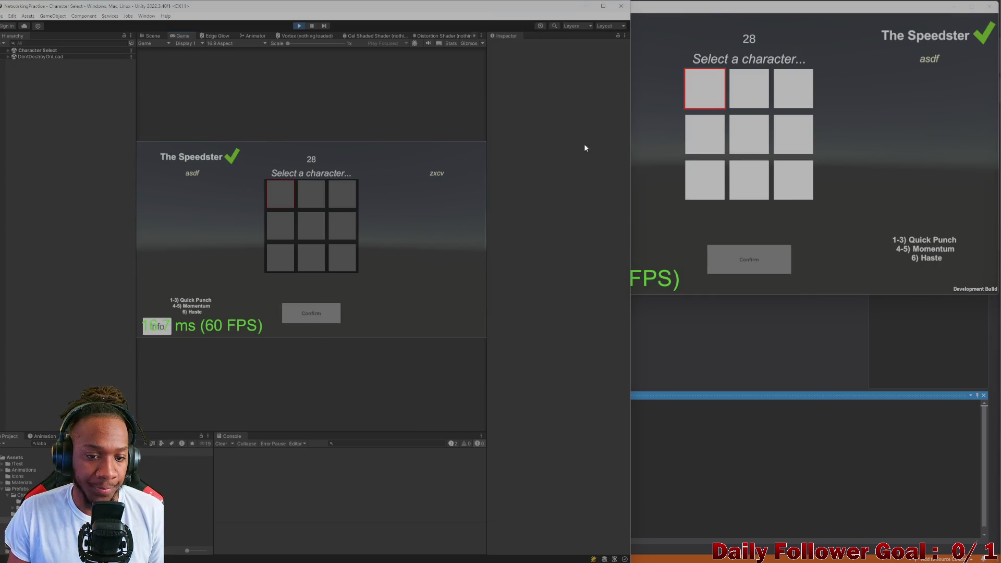
click(751, 291)
click(753, 260)
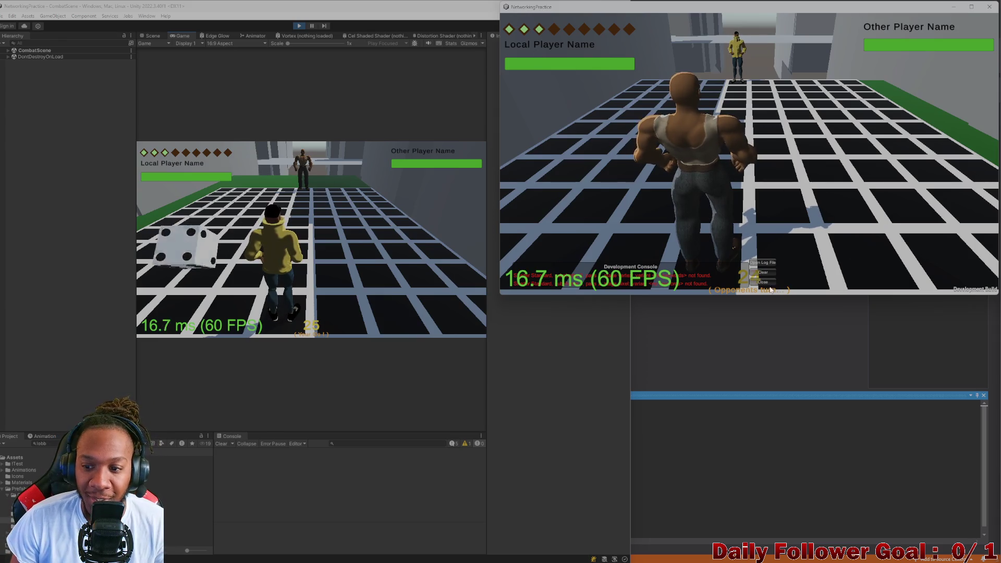
Inspect the level in the Scene view and select the whole greyboxEnv object
click(171, 78)
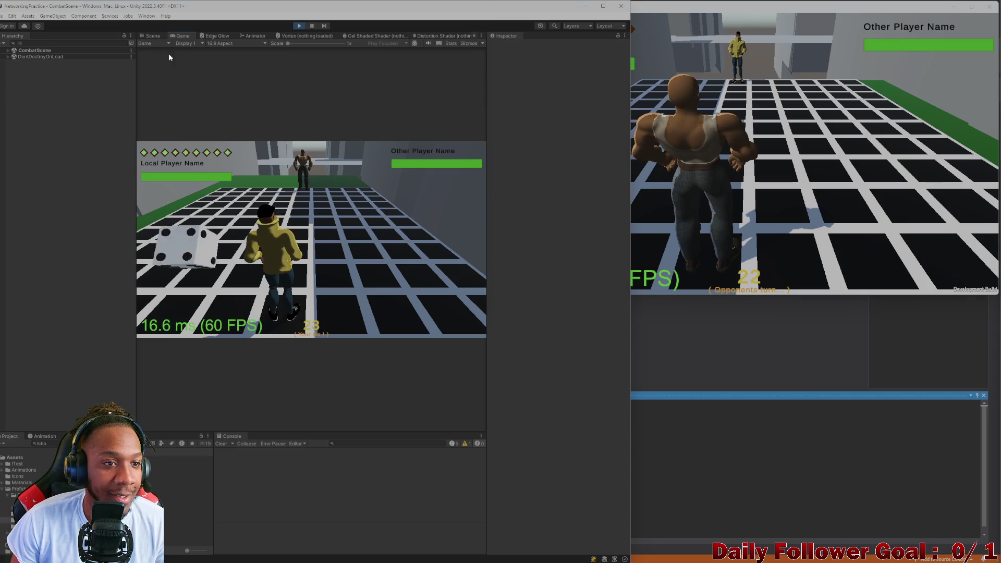
click(149, 36)
drag(267, 290, 271, 224)
click(270, 224)
click(37, 112)
drag(396, 198, 431, 180)
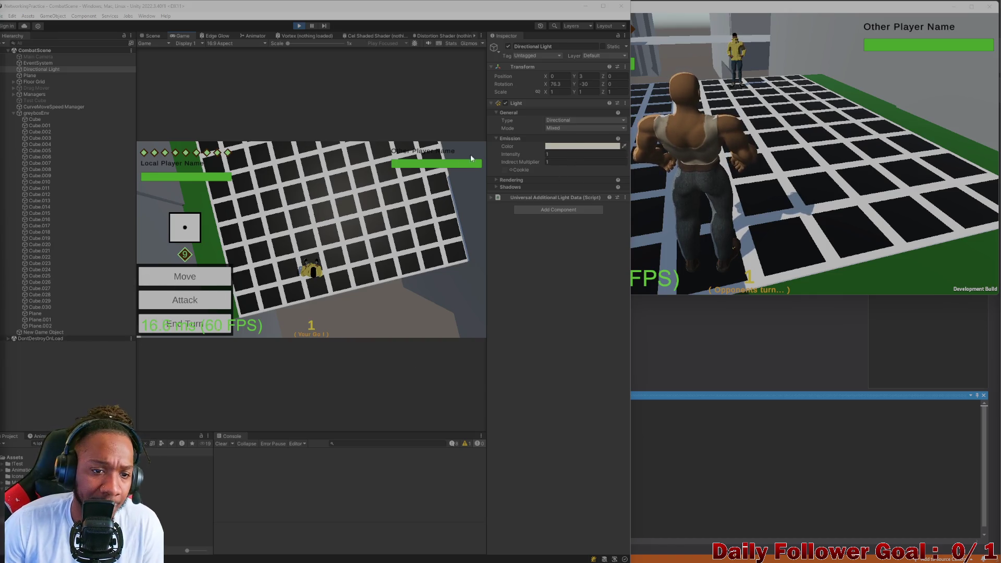
Start a Move for the editor player's character, then select the Cube.007 wall in the Scene view
click(211, 285)
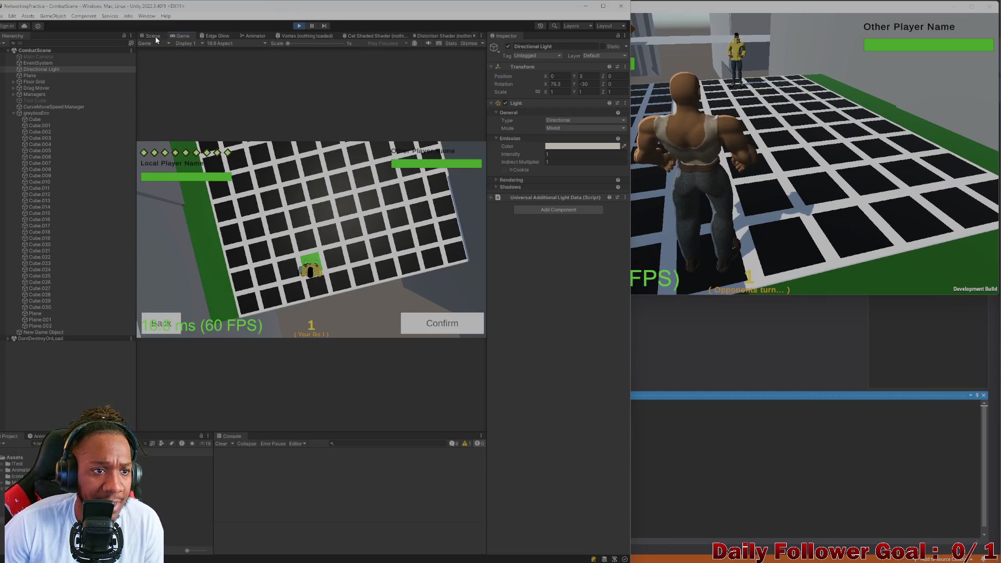
click(154, 36)
click(208, 287)
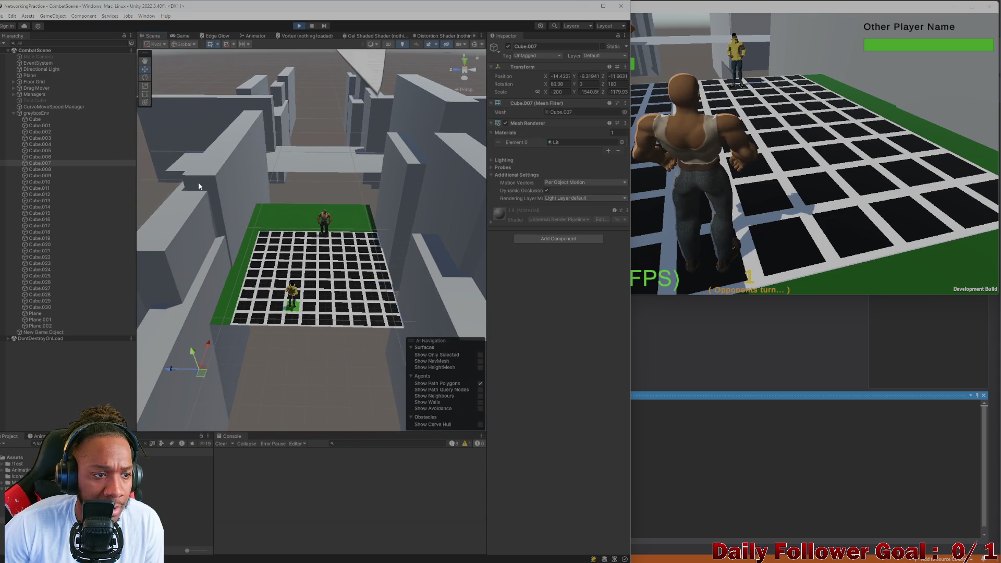
Shift greyboxEnv along Z, frame it, then drag it back over the floor grid
click(24, 113)
drag(286, 271, 126, 270)
key(f)
drag(206, 280, 279, 305)
drag(249, 278, 394, 289)
Zoom in near the yellow character and raise greyboxEnv to Y 0.022, then return to the Game view
drag(418, 287, 271, 237)
drag(271, 237, 336, 164)
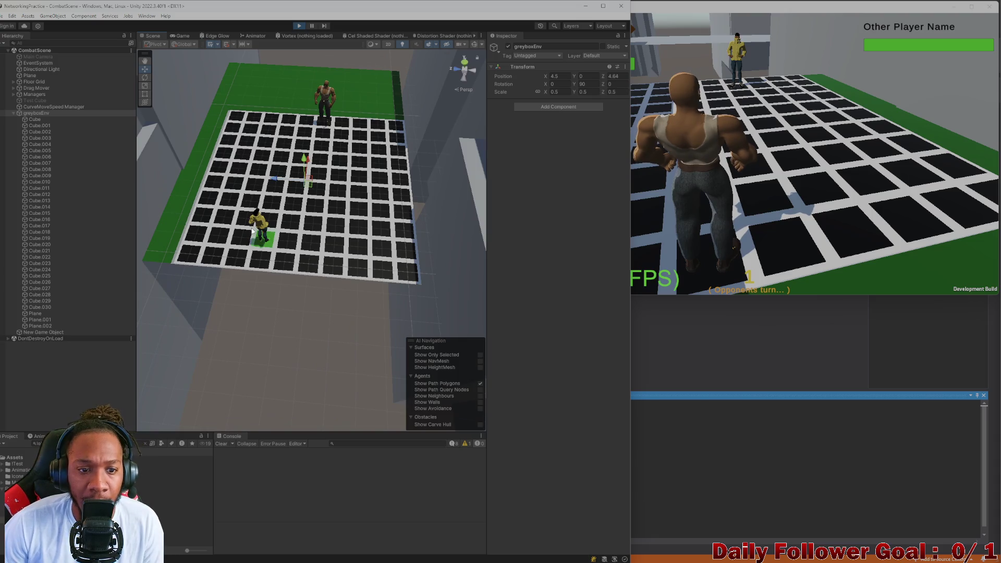
drag(427, 244, 470, 246)
drag(470, 246, 382, 259)
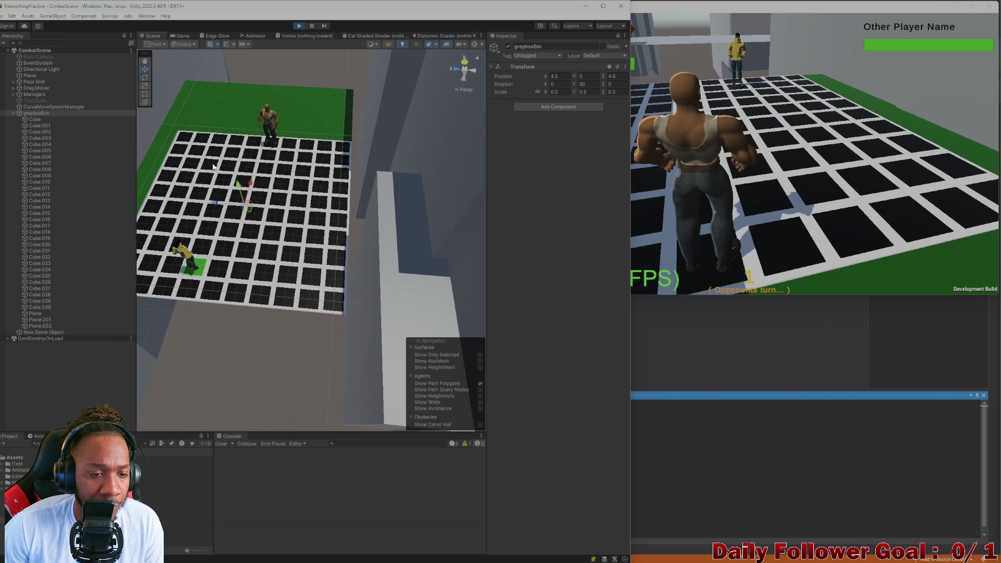
drag(214, 166, 245, 172)
drag(245, 172, 275, 179)
scroll(up, 3)
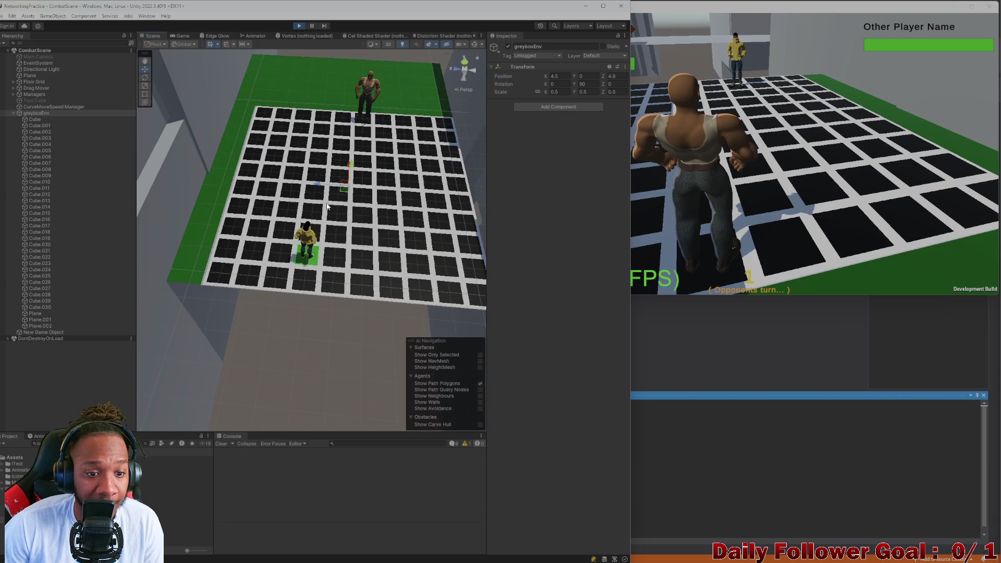
drag(355, 247, 360, 230)
drag(360, 230, 344, 167)
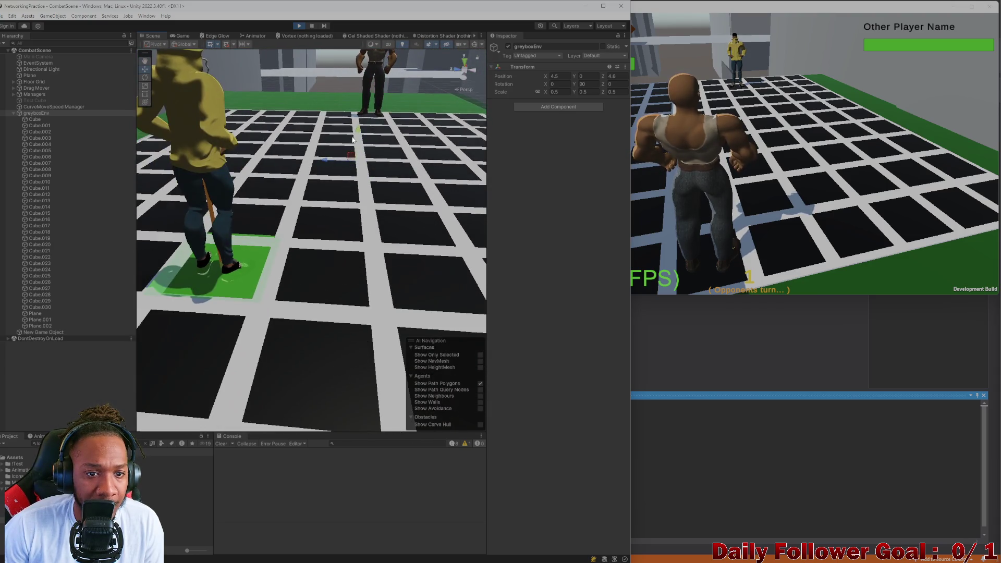
drag(358, 134, 358, 131)
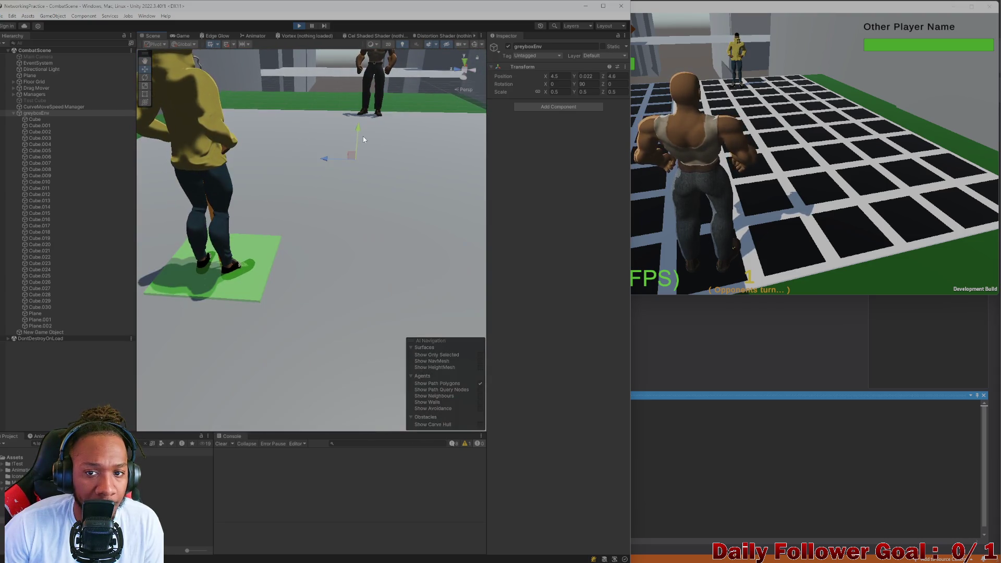
scroll(down, 3)
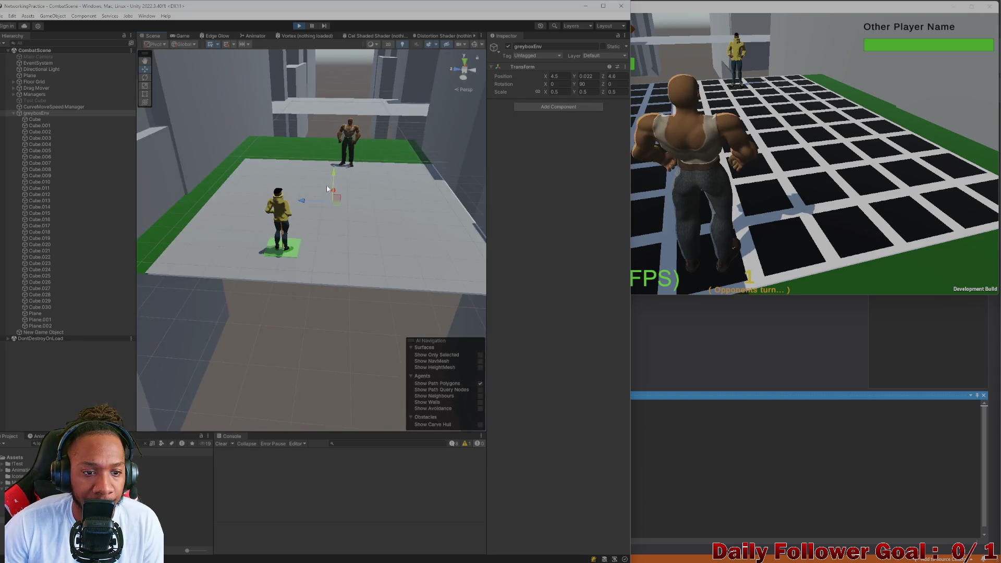
click(182, 36)
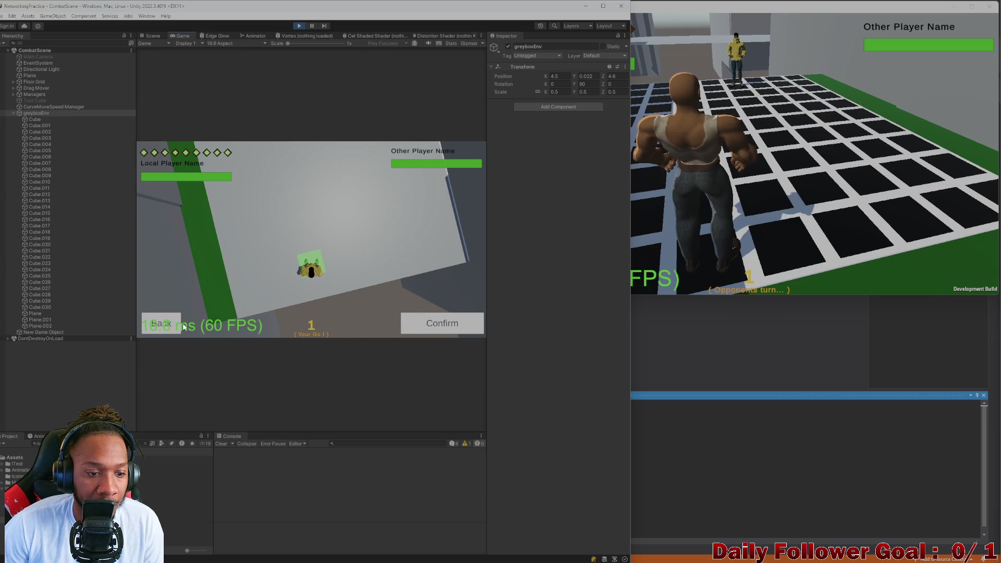
Plan and confirm a first walk for the yellow-jacketed character, then check the build window
click(164, 324)
click(177, 287)
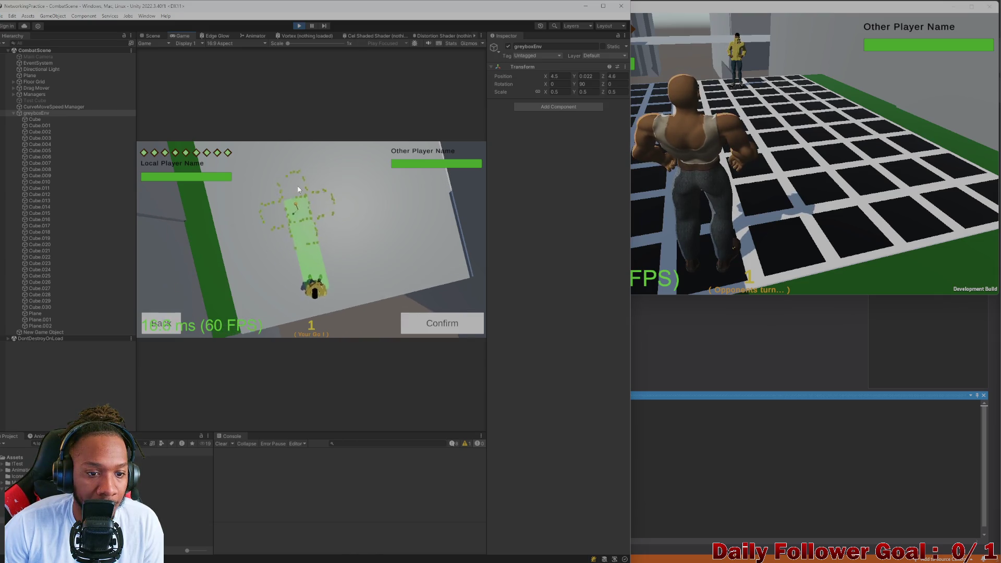
click(456, 320)
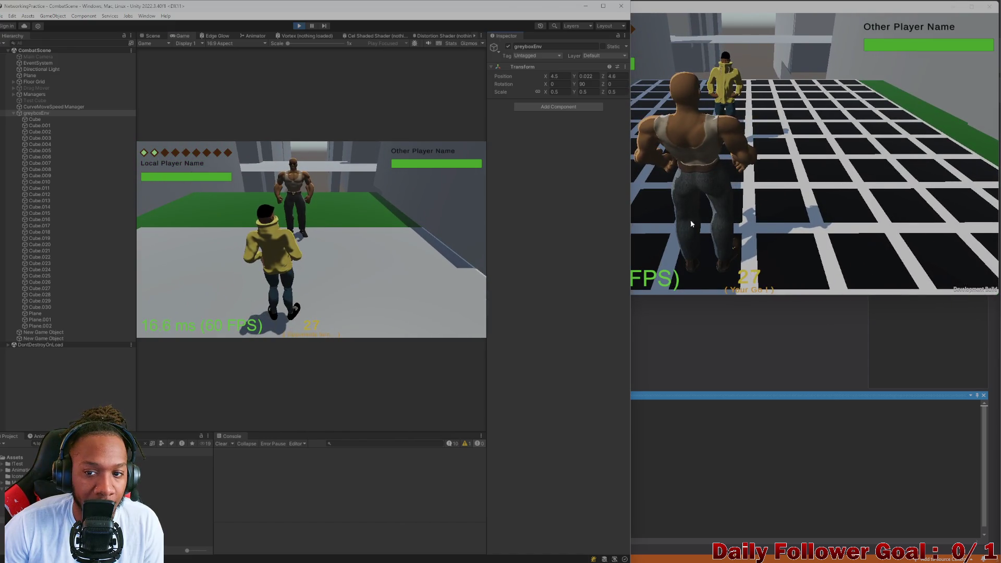
click(674, 223)
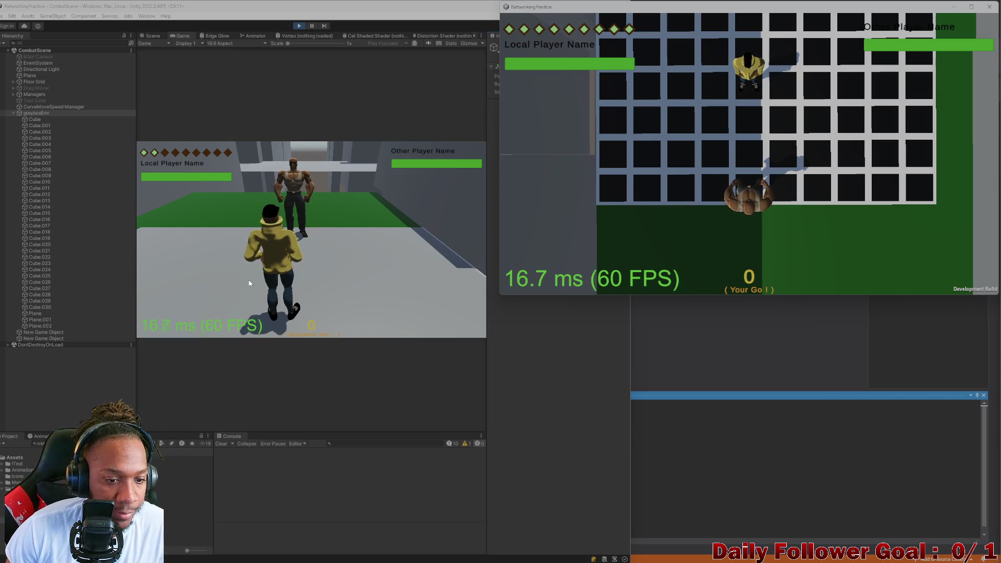
Confirm two more moves for the host's character and end its turn
click(198, 261)
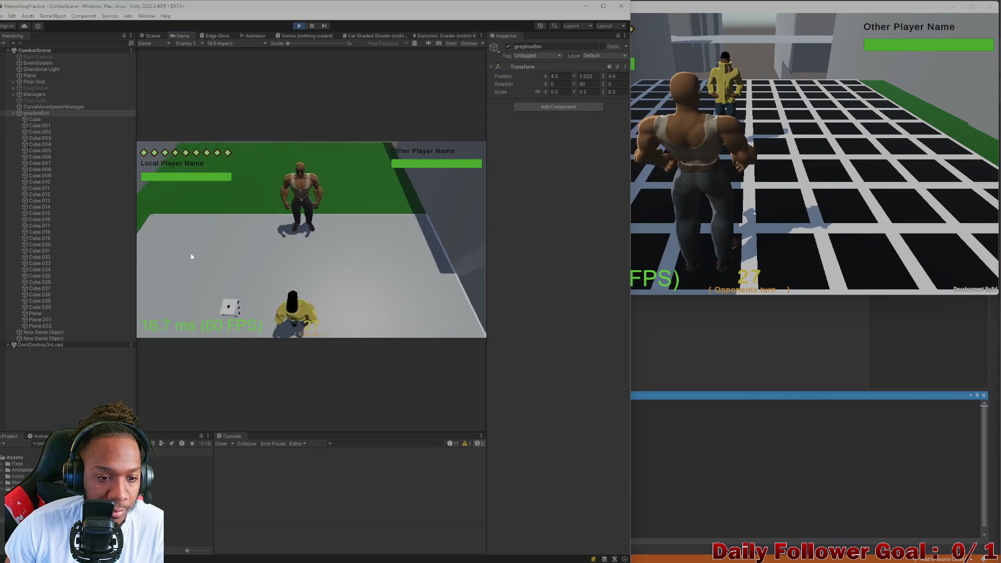
click(183, 273)
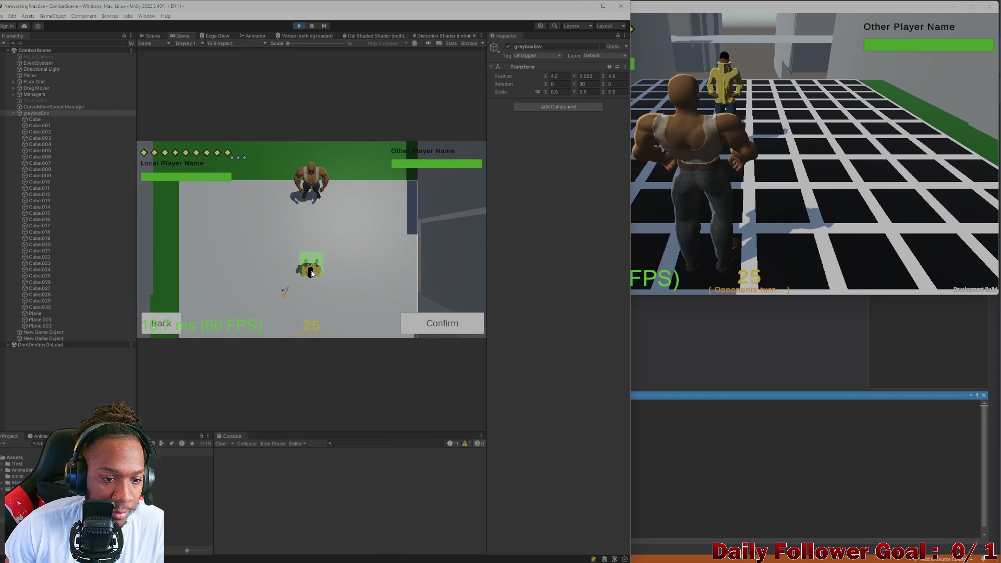
click(173, 325)
click(181, 278)
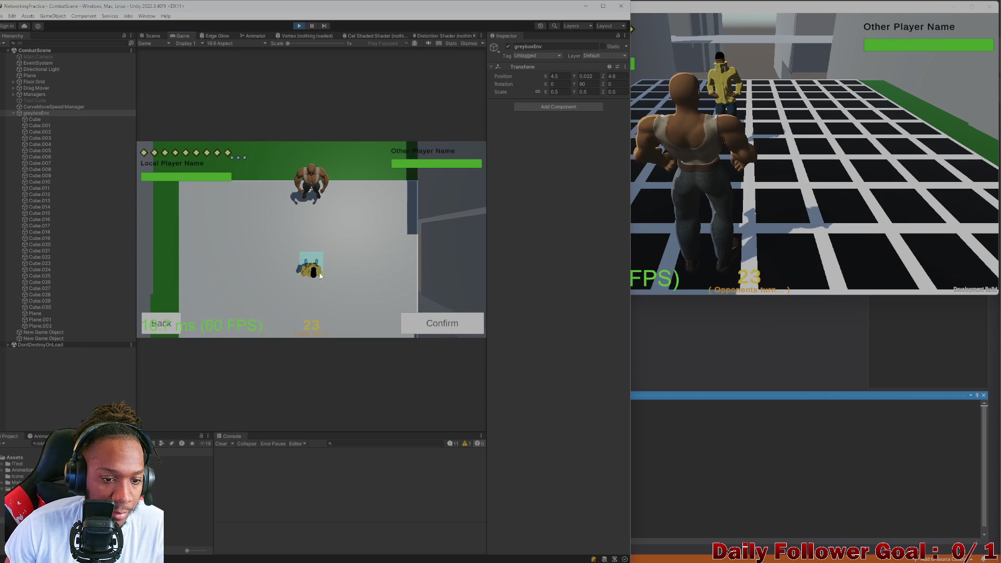
click(445, 324)
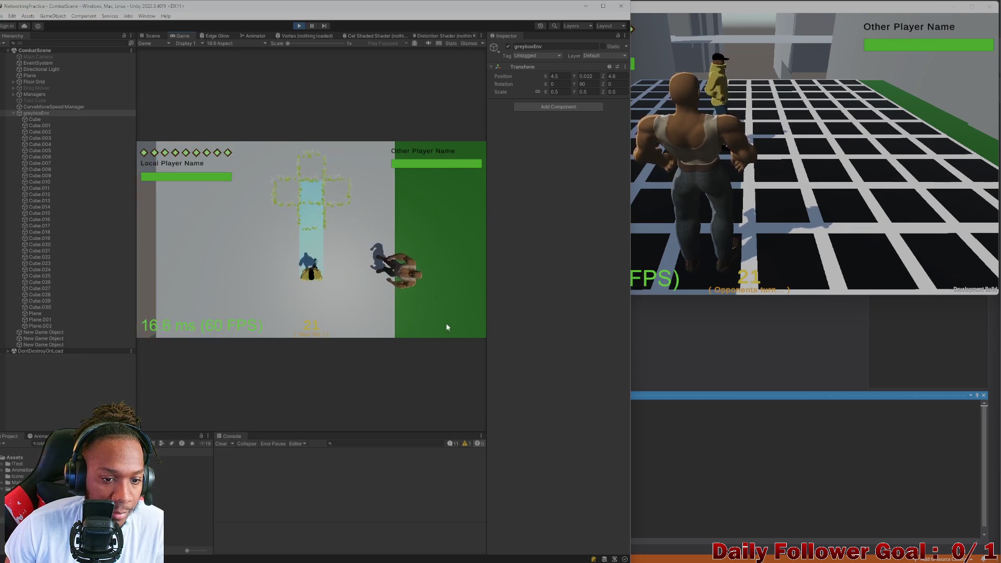
click(180, 278)
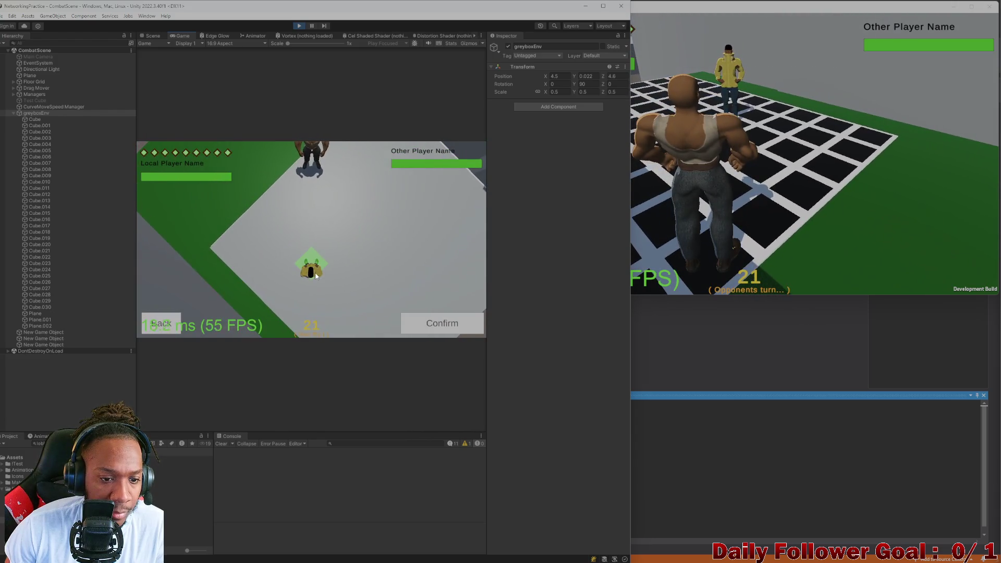
click(440, 326)
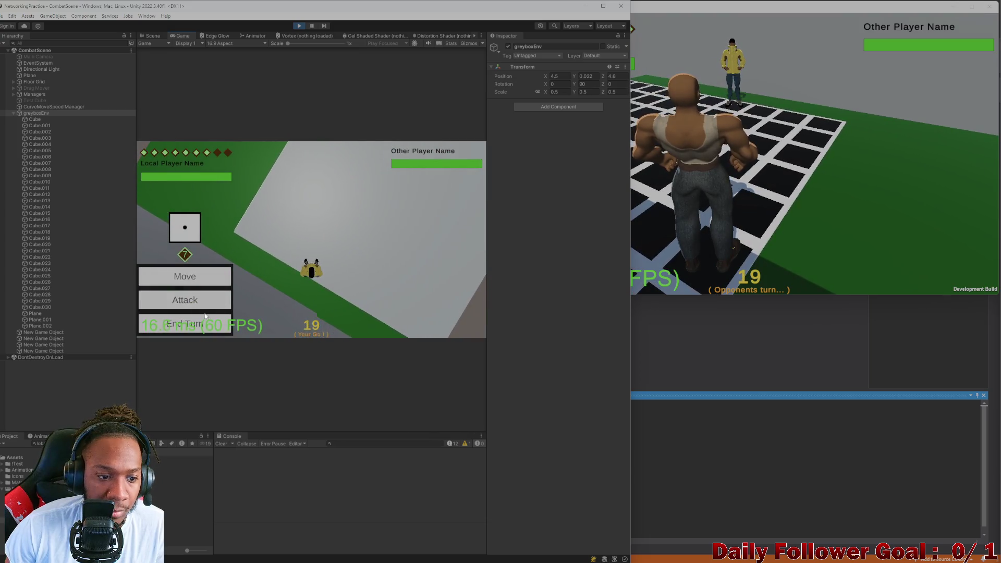
click(209, 321)
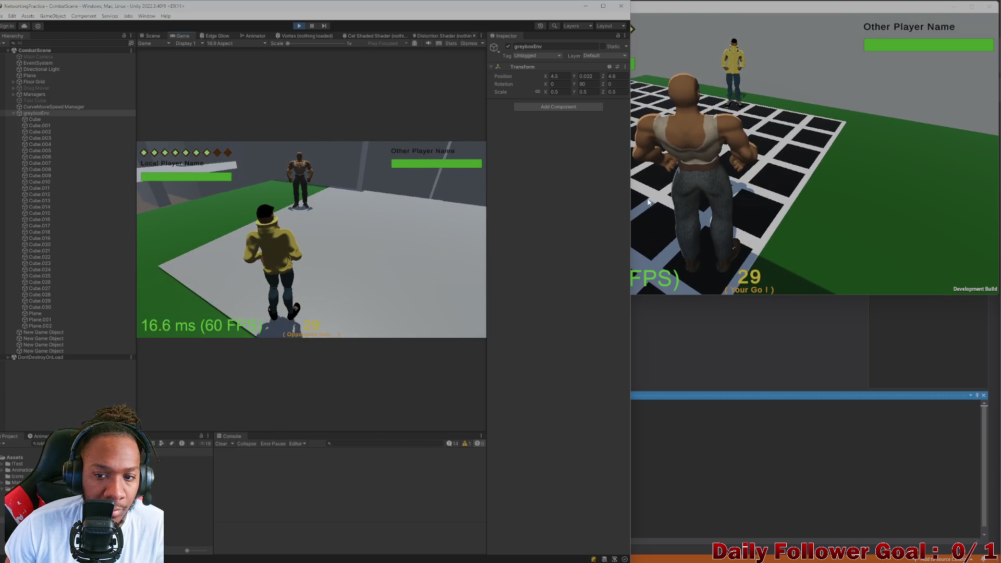
click(649, 202)
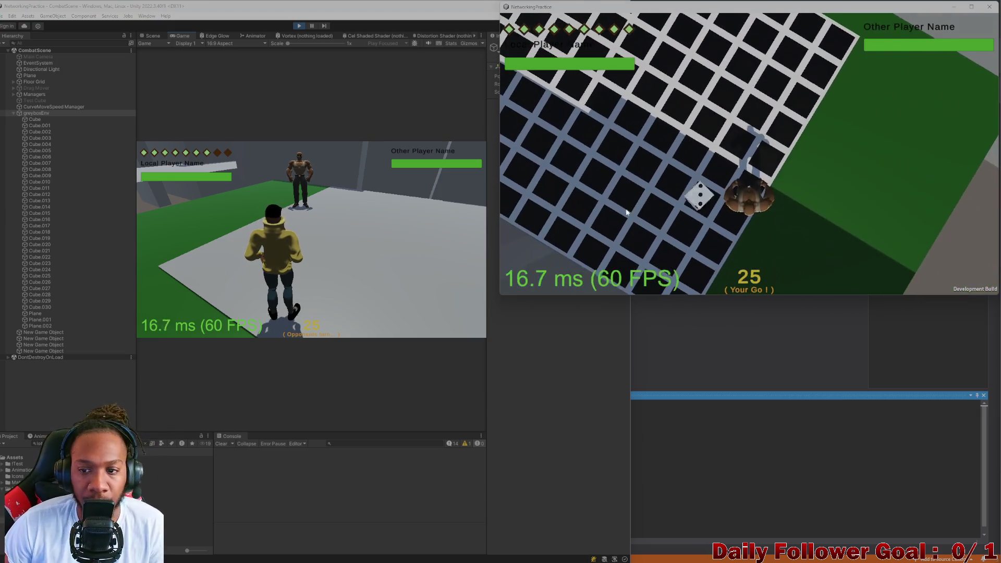
Move the second player, land a Ground Pound on the opponent, and end its turn
click(567, 205)
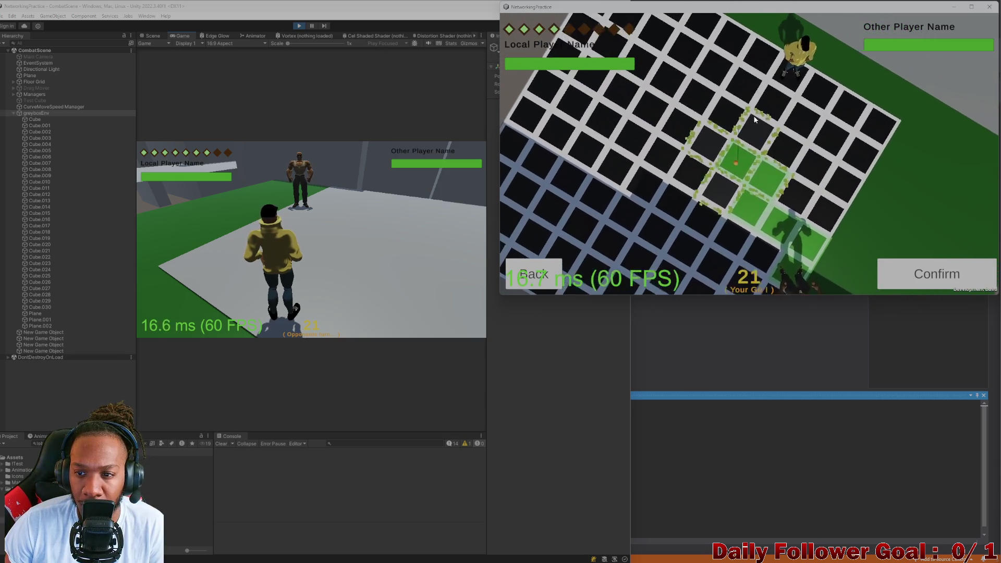
click(911, 280)
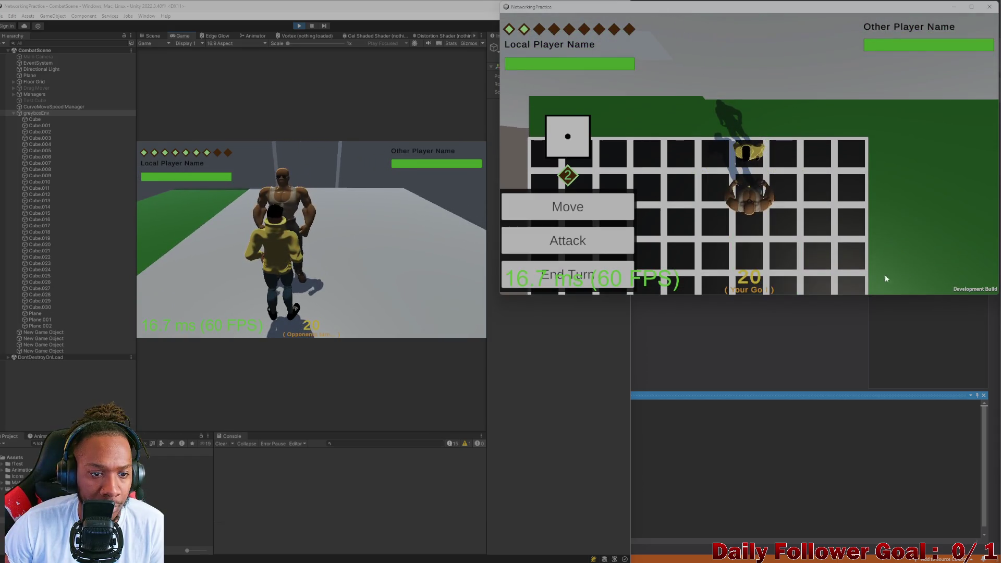
click(544, 240)
click(547, 158)
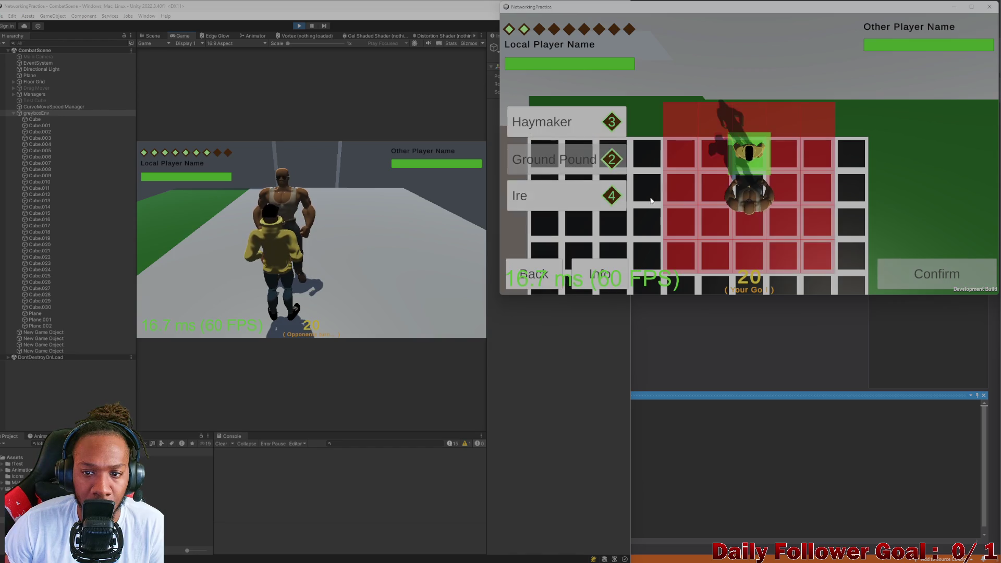
click(925, 276)
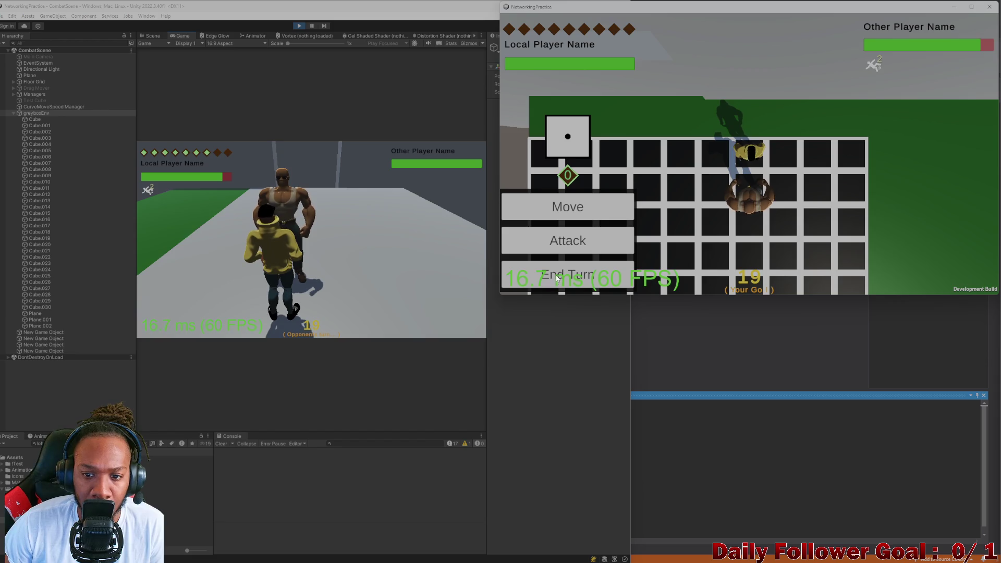
click(557, 278)
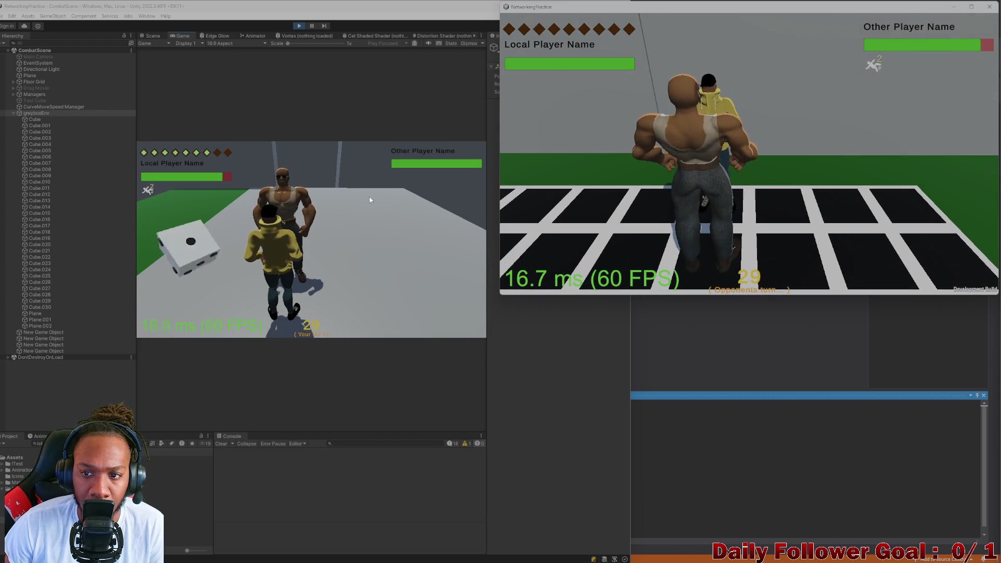
Move the host's character to the right and end its turn
click(175, 267)
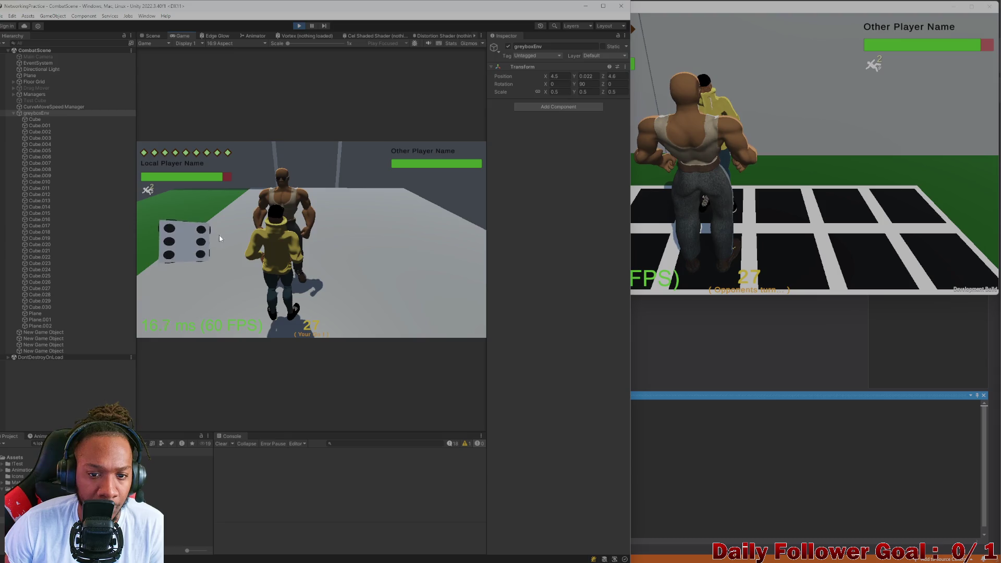
click(852, 236)
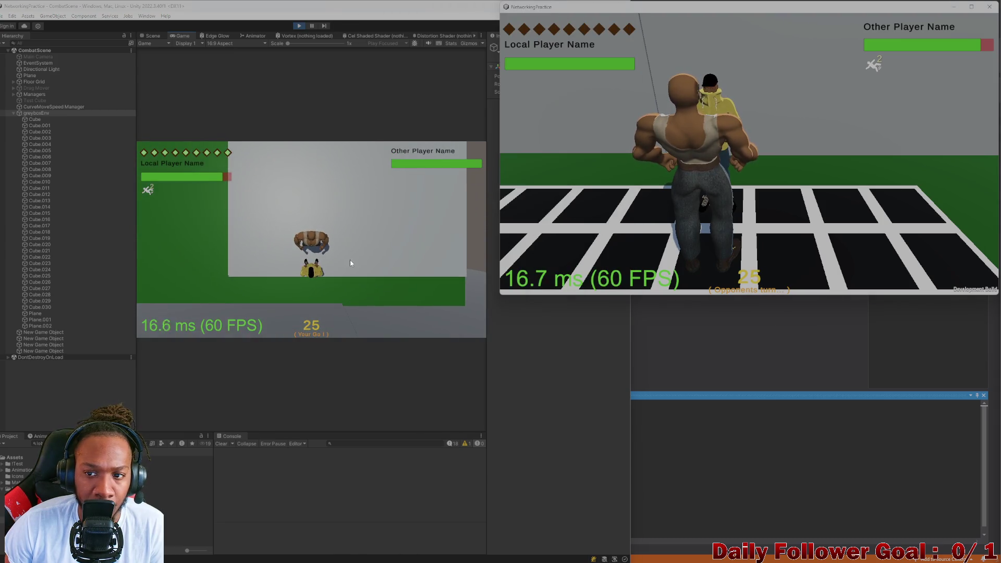
click(208, 280)
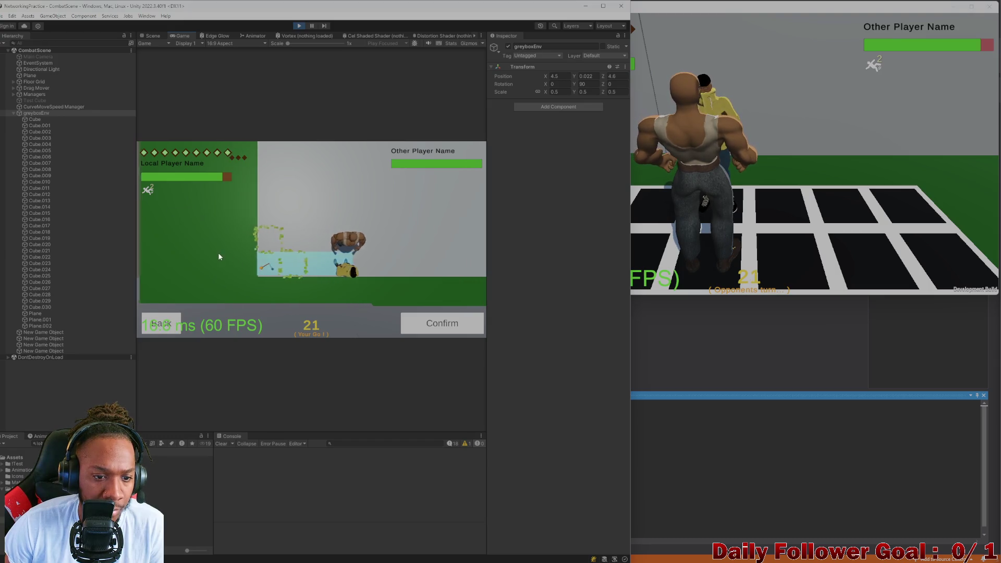
click(446, 320)
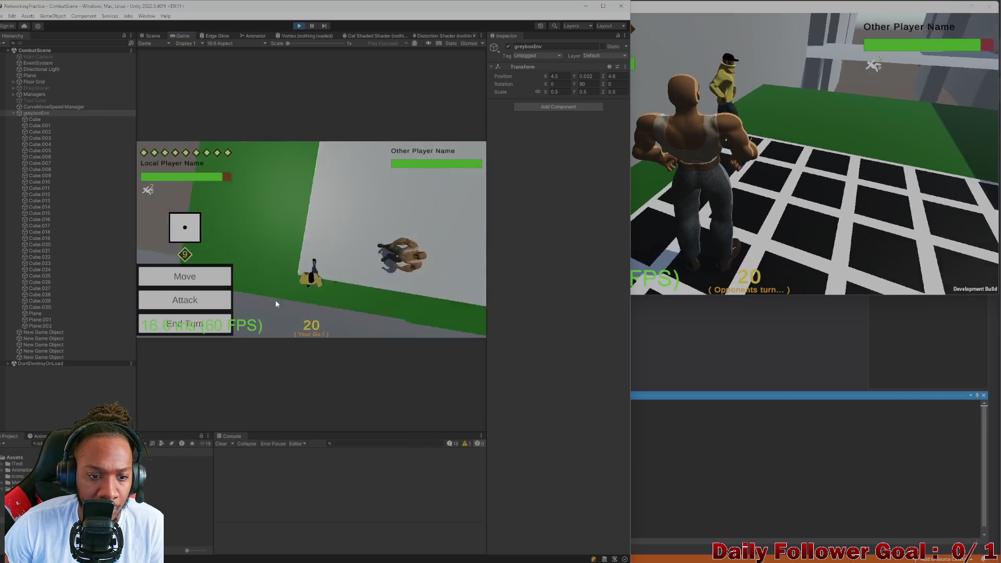
click(204, 327)
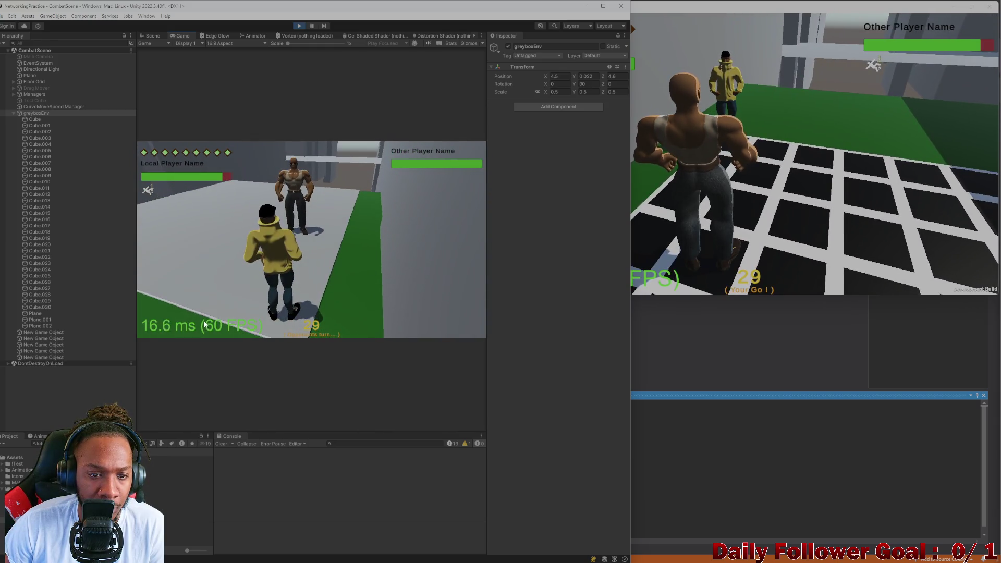
Close the standalone build and stop Play mode in the editor
click(829, 145)
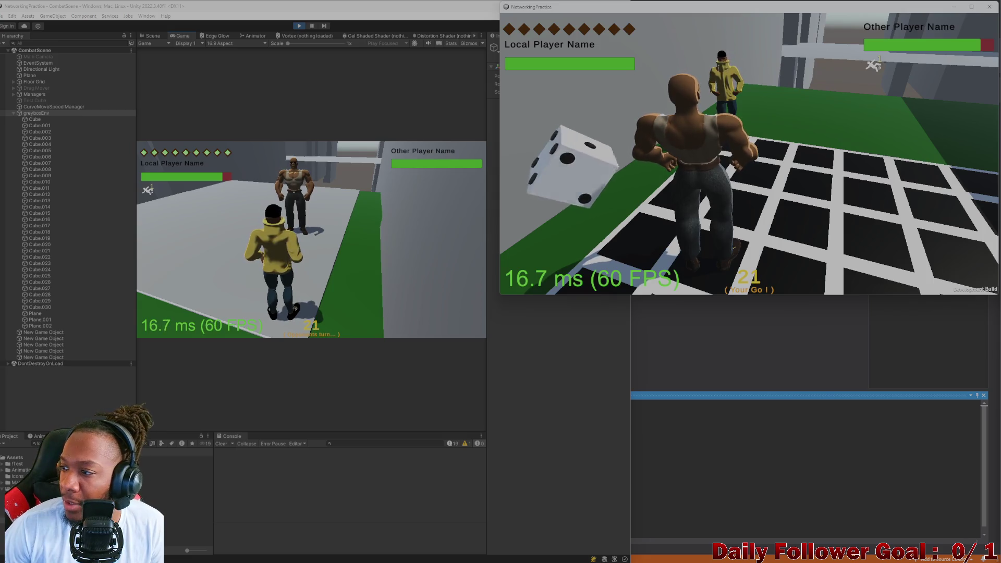
click(989, 6)
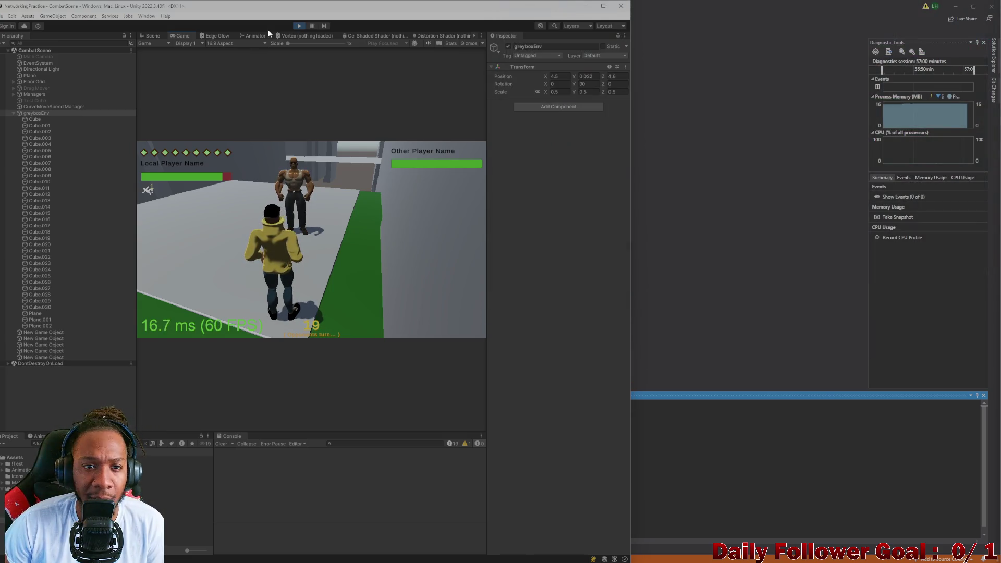
click(299, 29)
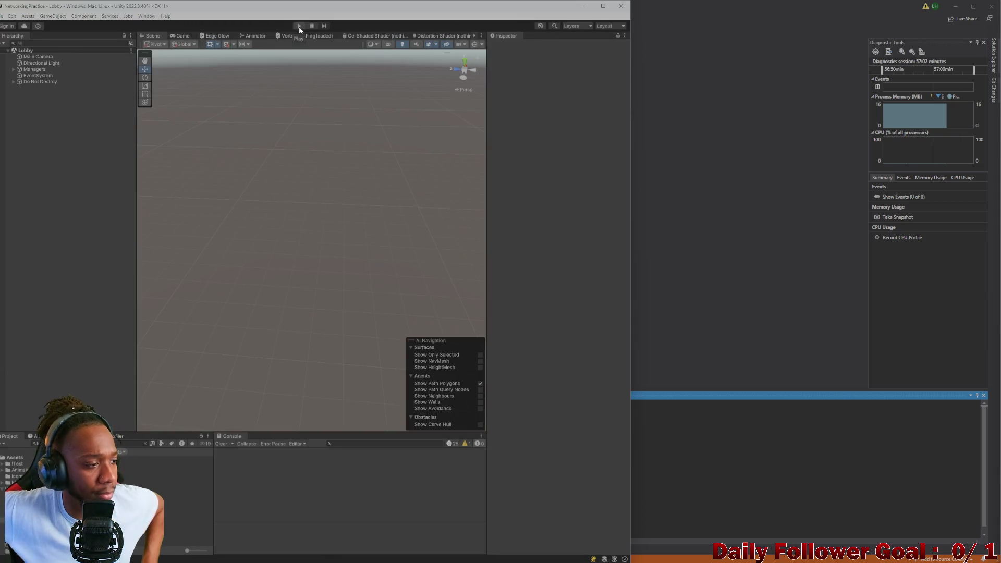